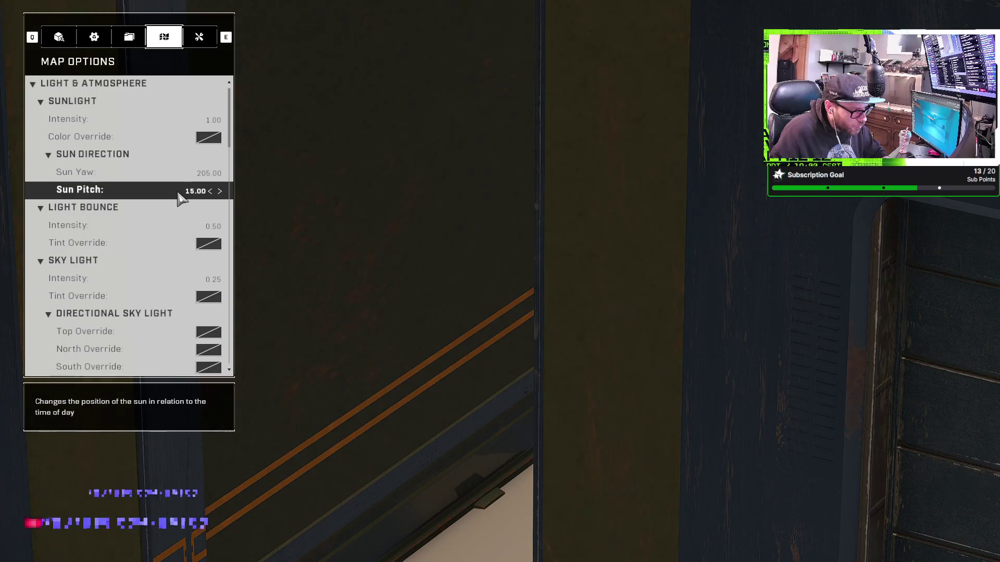
# Swing the Sun Yaw down past zero to about 350.
pyautogui.press('Left')
pyautogui.press('Left')
pyautogui.press('Escape')
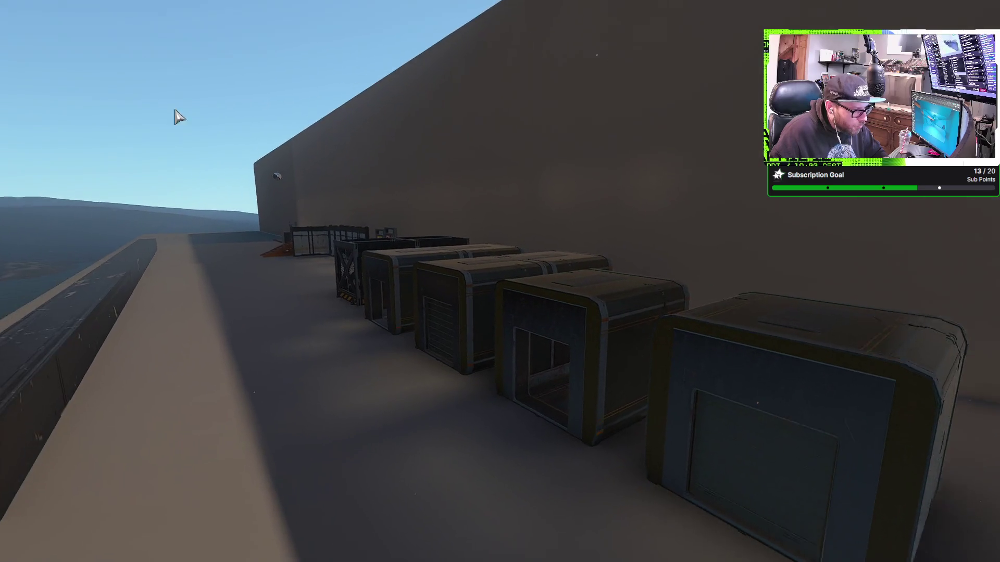
pyautogui.press('Escape')
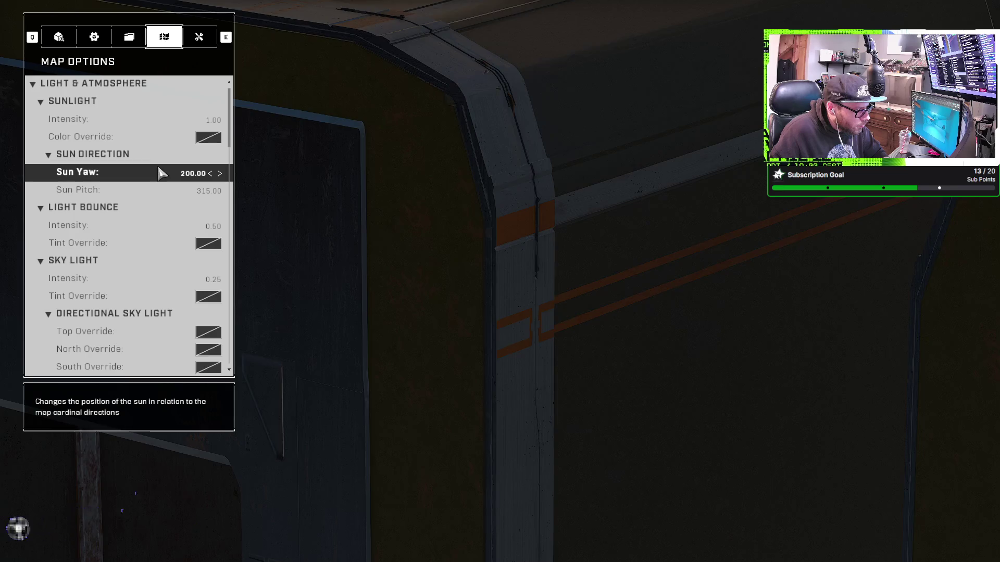
pyautogui.press('Left')
pyautogui.press('Left')
pyautogui.press('Left')
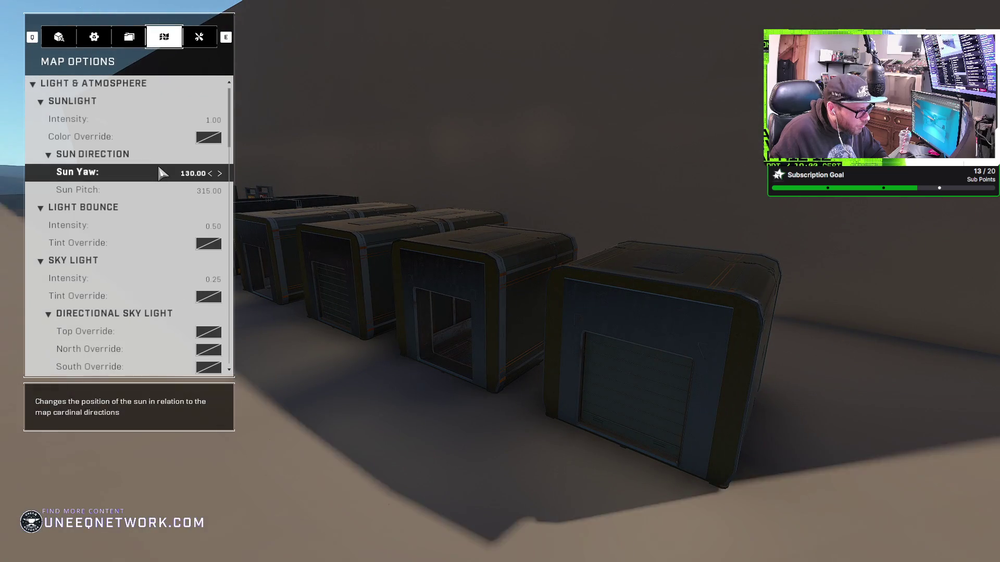
pyautogui.press('Left')
pyautogui.press('Left')
pyautogui.press('Left')
pyautogui.press('Left')
pyautogui.press('Left')
pyautogui.press('Left')
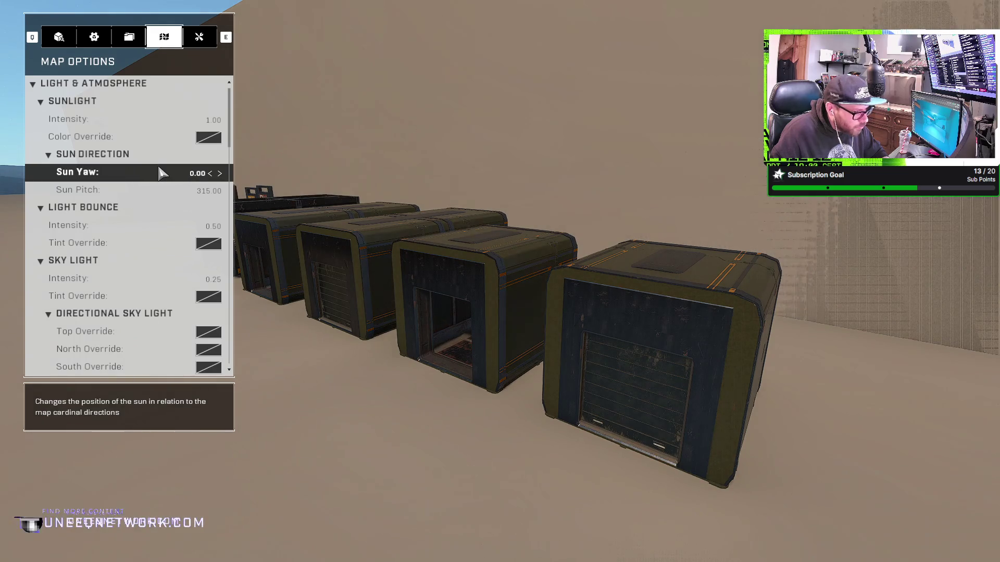
pyautogui.press('Left')
pyautogui.press('Left')
pyautogui.press('Left')
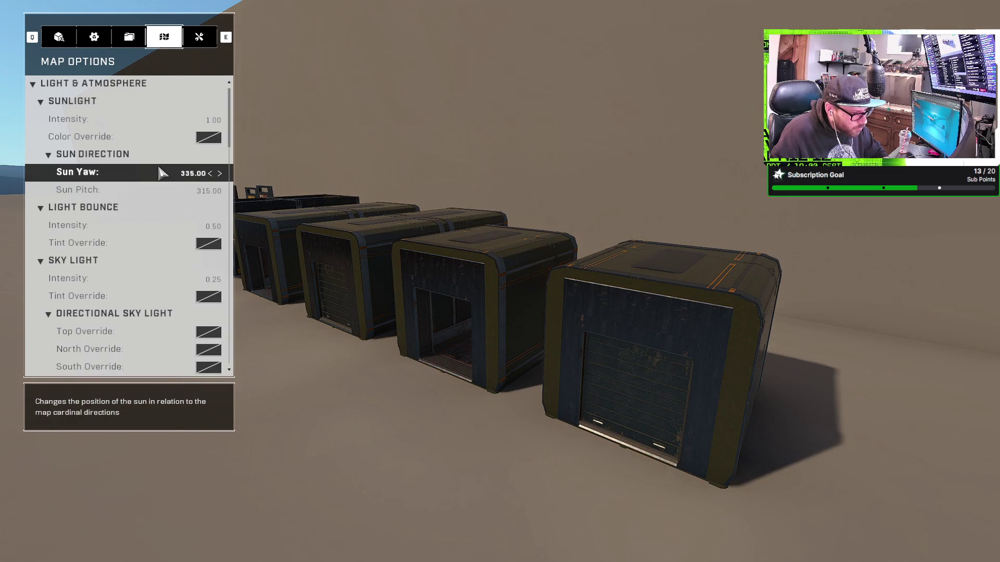
pyautogui.press('Right')
pyautogui.press('Right')
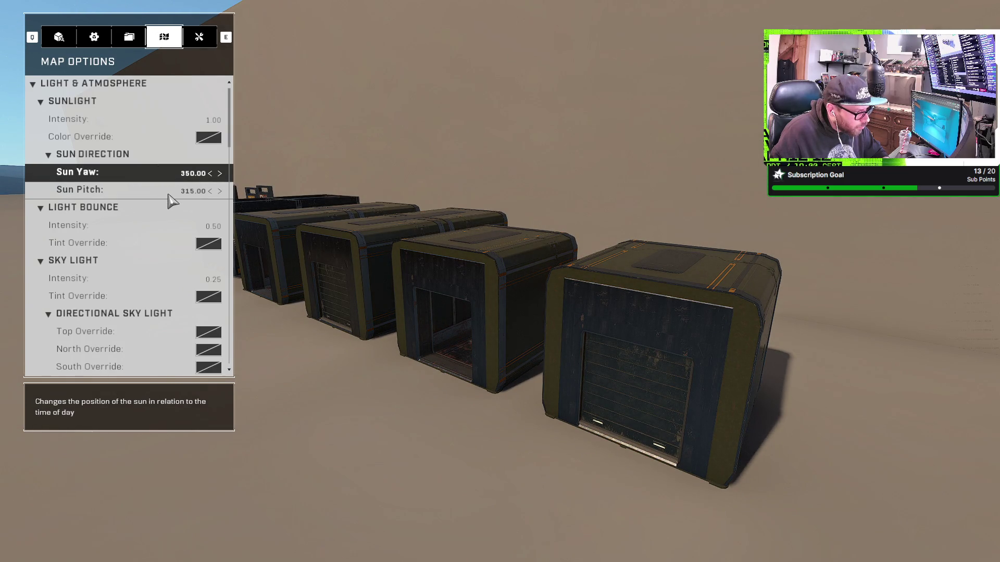
# Set the Sun Pitch to 305 and close the map settings to view the containers.
pyautogui.click(171, 191)
pyautogui.click(472, 413)
pyautogui.press('Right')
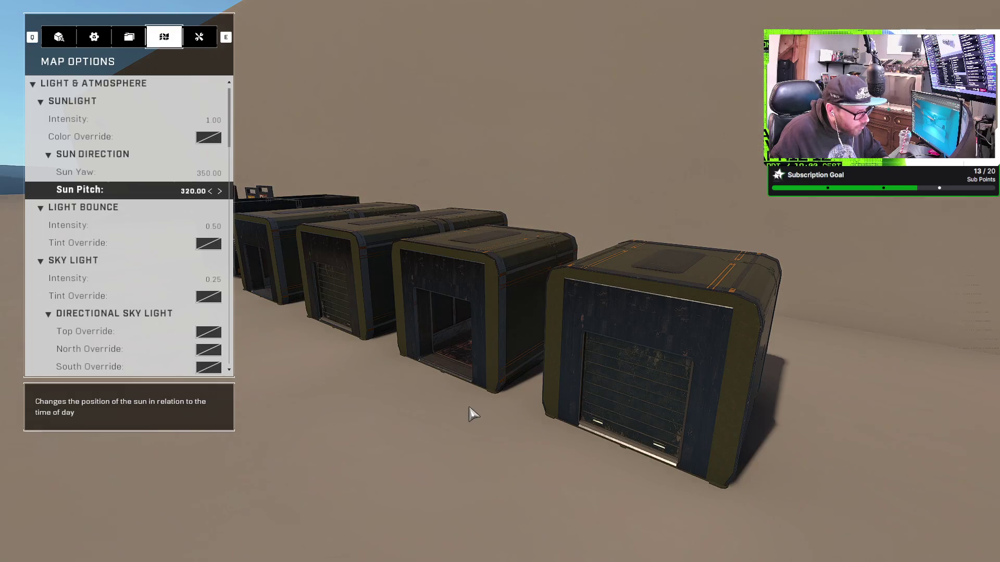
pyautogui.press('Left')
pyautogui.press('Left')
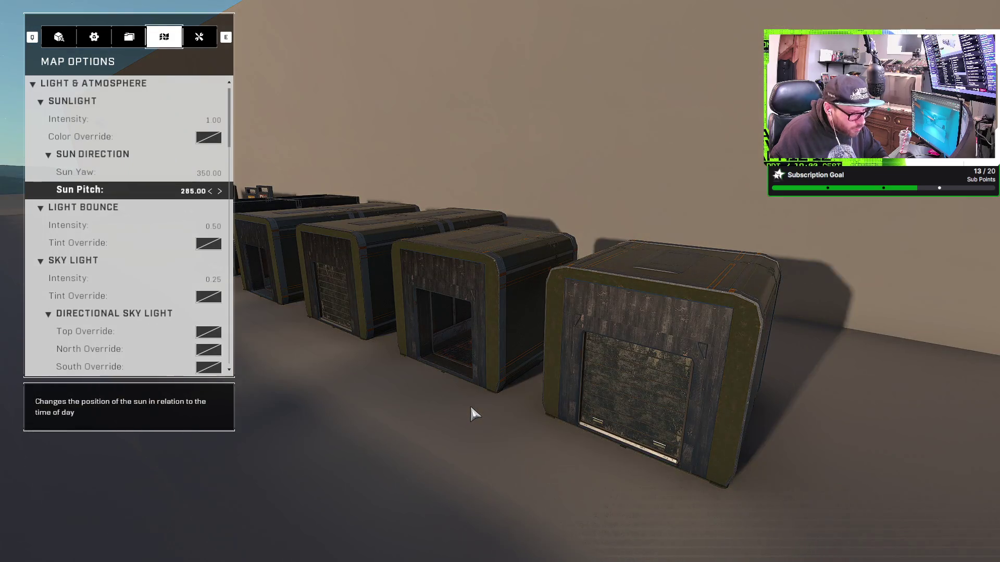
pyautogui.press('Right')
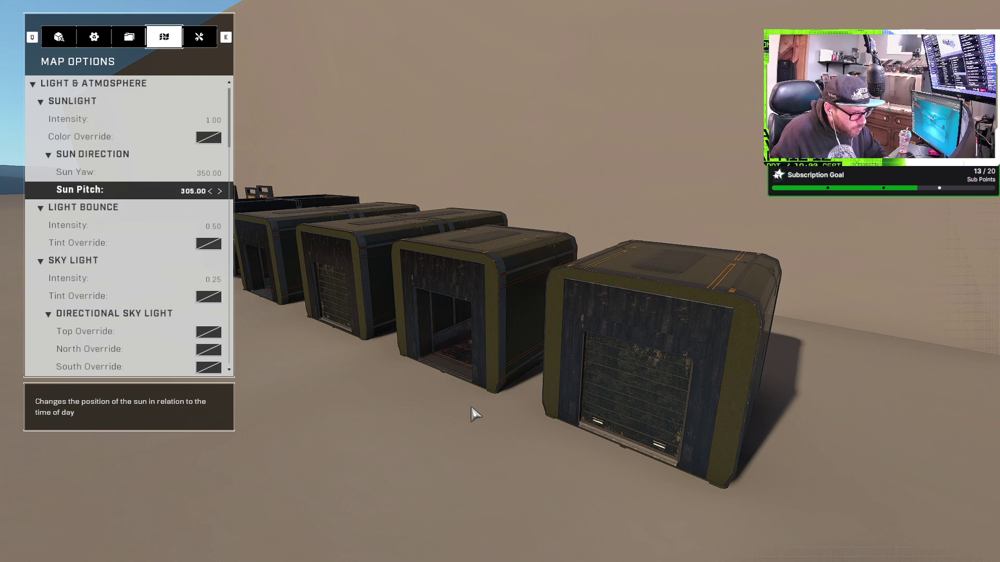
pyautogui.press('Escape')
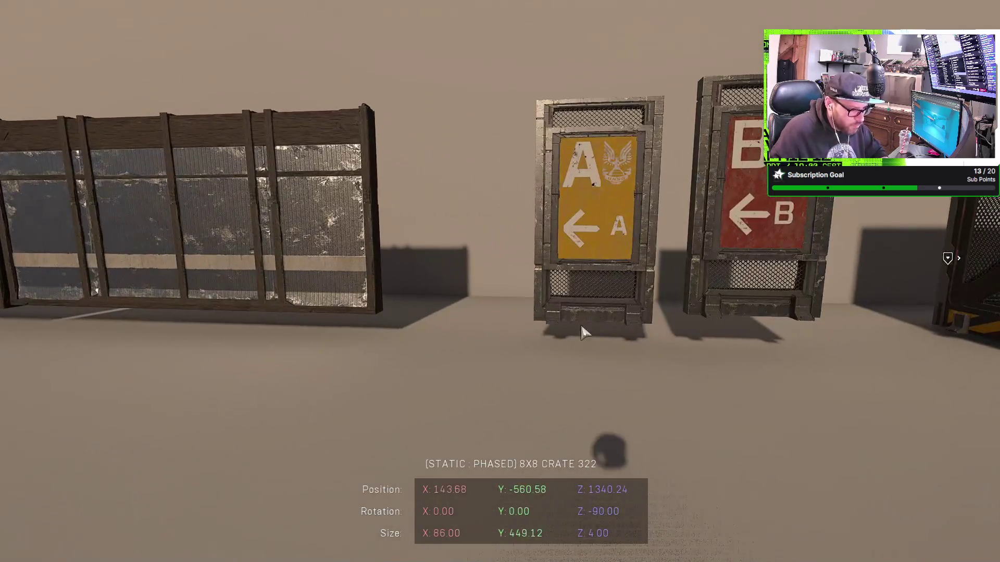
pyautogui.click(582, 308)
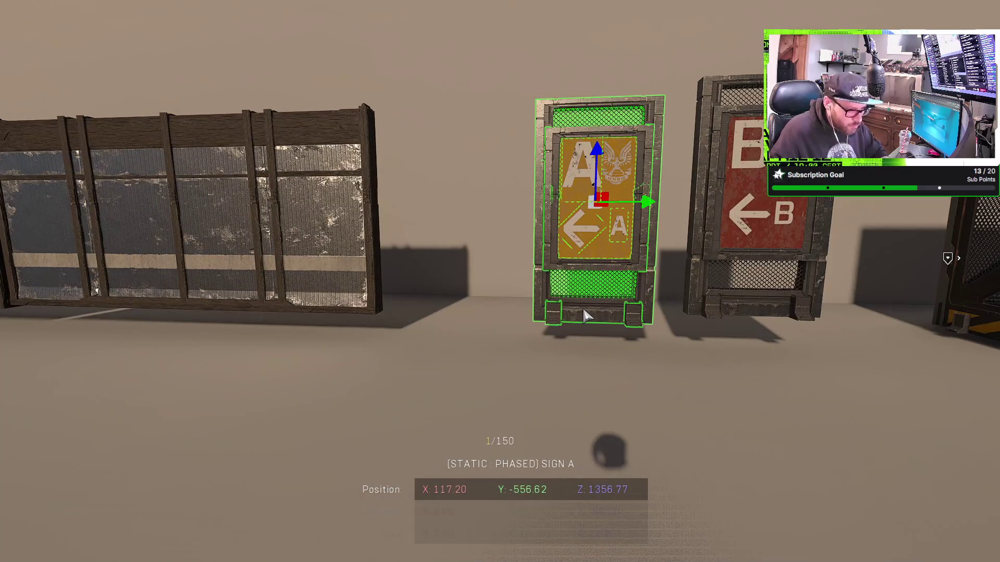
# Lower Sign A, Sign B, the double wall and the single wall onto the floor.
pyautogui.moveTo(599, 169)
pyautogui.mouseDown()
pyautogui.moveTo(604, 208)
pyautogui.moveTo(599, 182)
pyautogui.mouseUp()
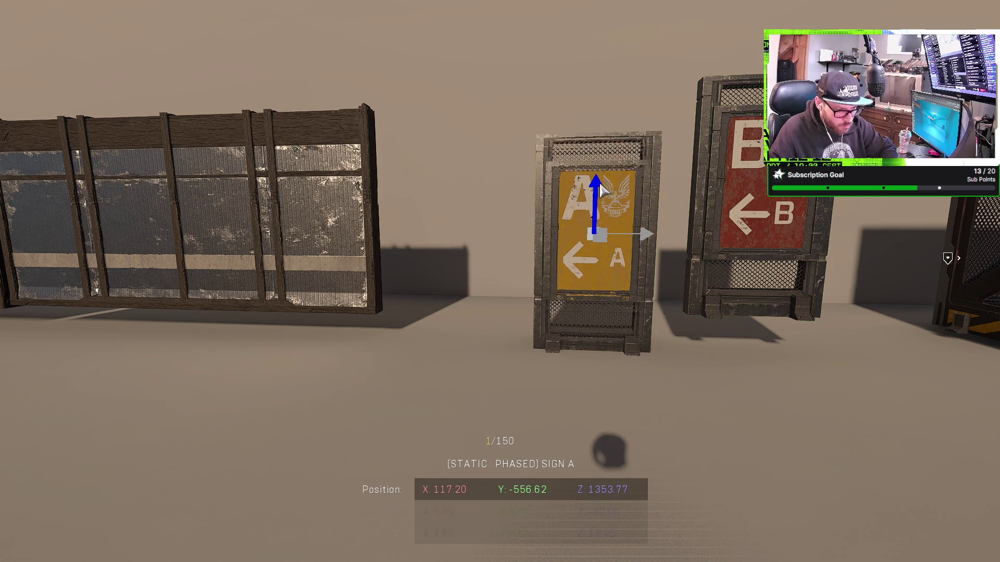
pyautogui.click(767, 227)
pyautogui.moveTo(771, 138); pyautogui.dragTo(772, 199)
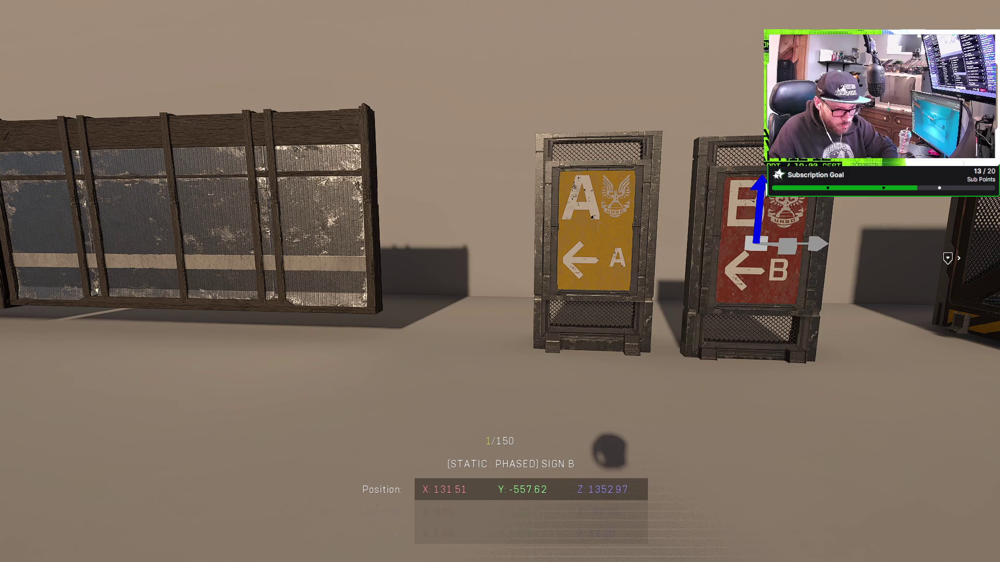
pyautogui.click(208, 219)
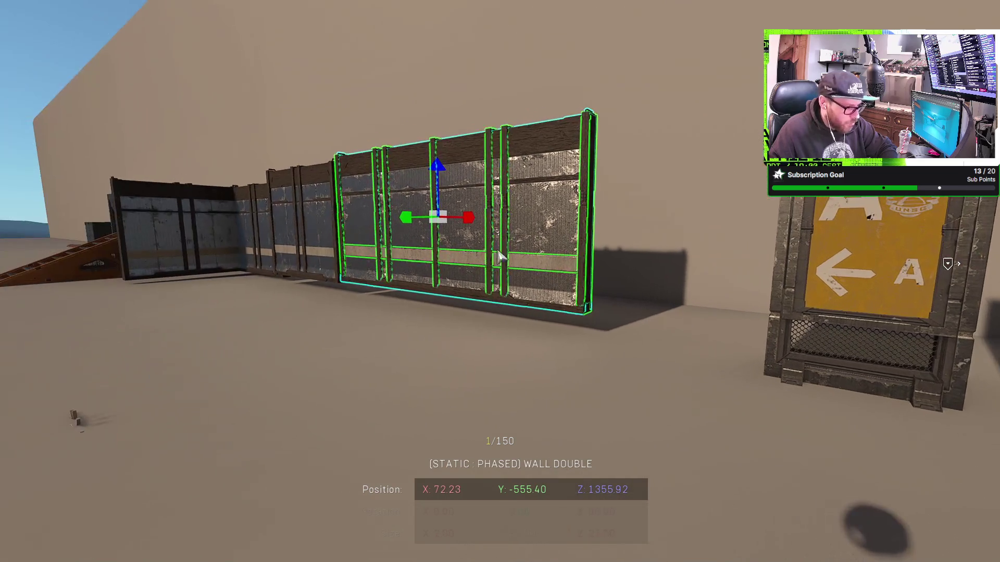
pyautogui.moveTo(436, 163); pyautogui.dragTo(442, 198)
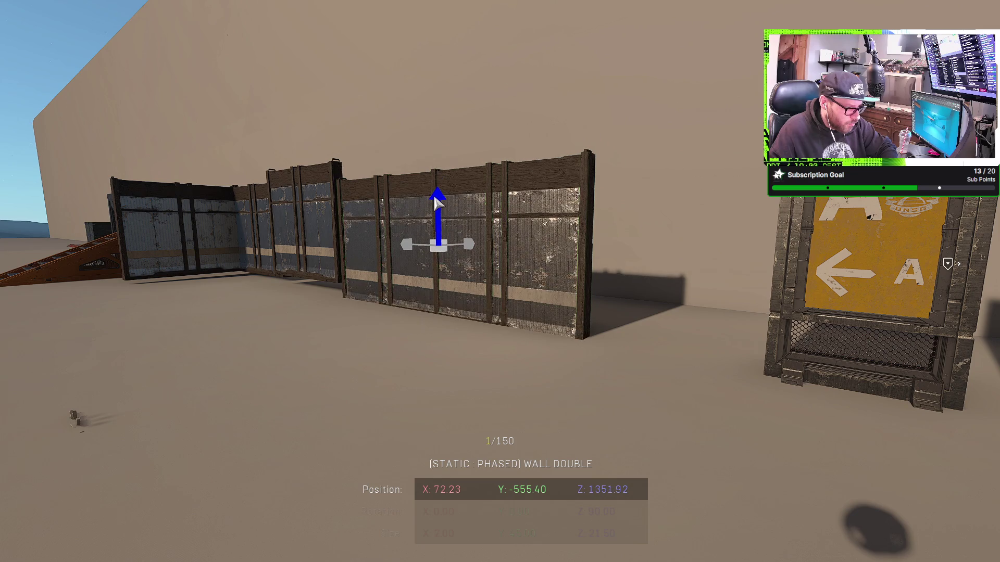
pyautogui.click(293, 176)
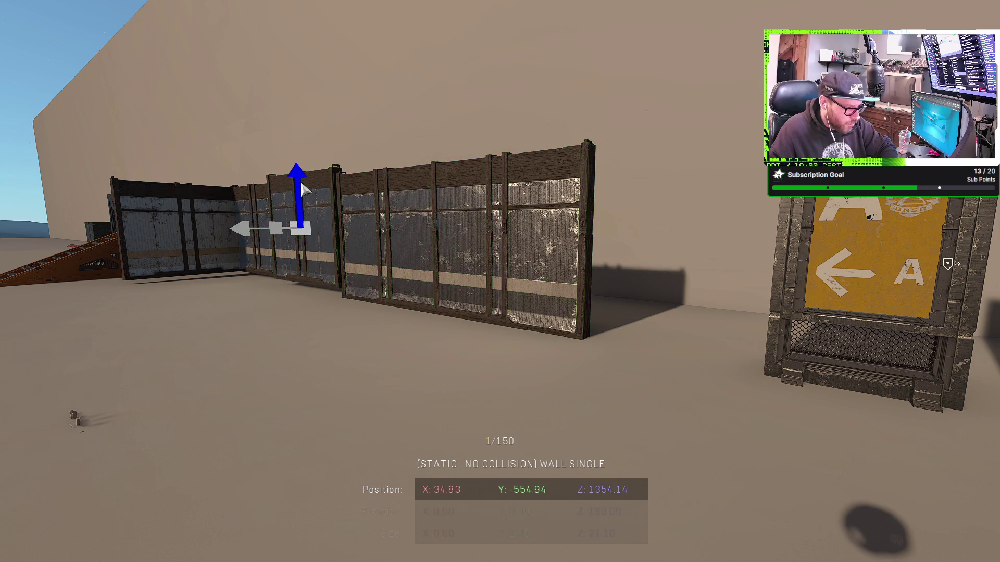
pyautogui.moveTo(301, 184); pyautogui.dragTo(308, 193)
# Drop the wall corner one unit, align the walls along Y, raise the single wall, then playtest.
pyautogui.click(251, 203)
pyautogui.moveTo(261, 179); pyautogui.dragTo(259, 179)
pyautogui.moveTo(214, 237); pyautogui.dragTo(185, 231)
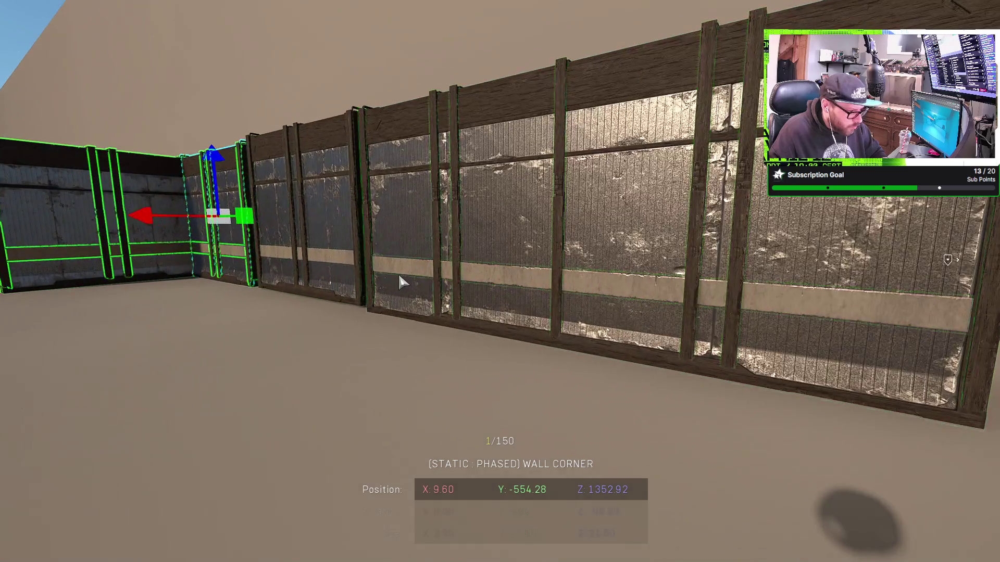
pyautogui.click(533, 216)
pyautogui.moveTo(578, 210); pyautogui.dragTo(513, 213)
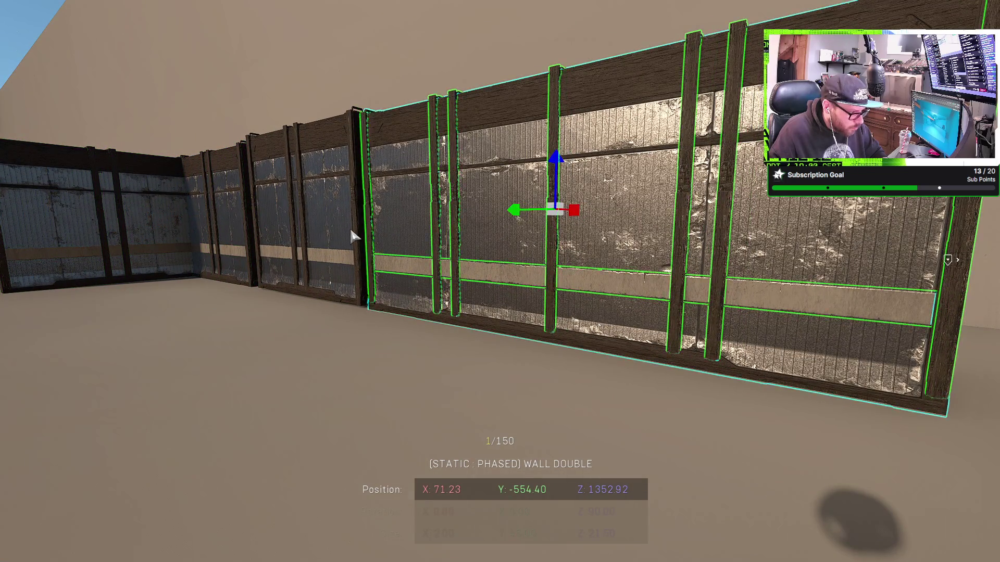
pyautogui.press('s')
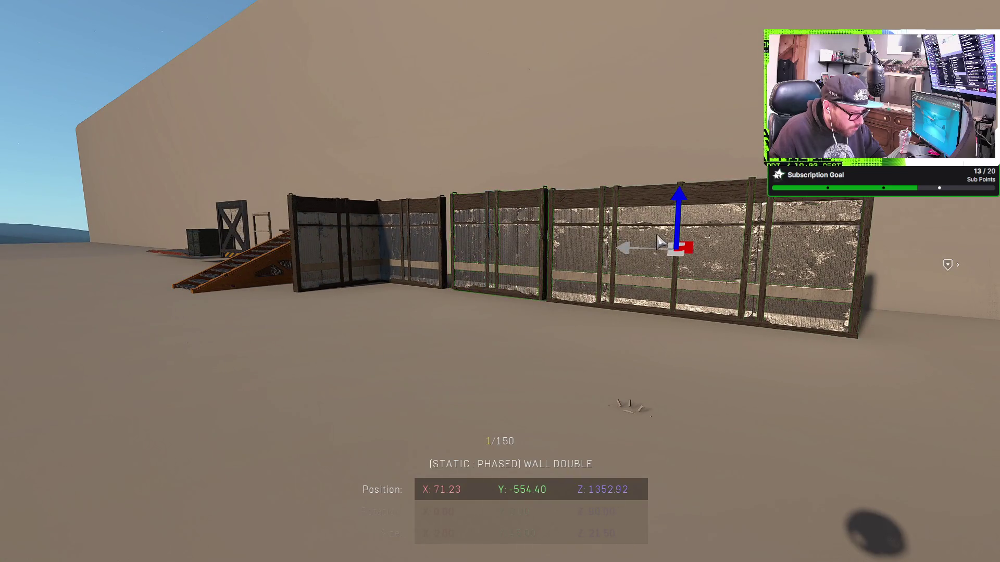
pyautogui.click(513, 238)
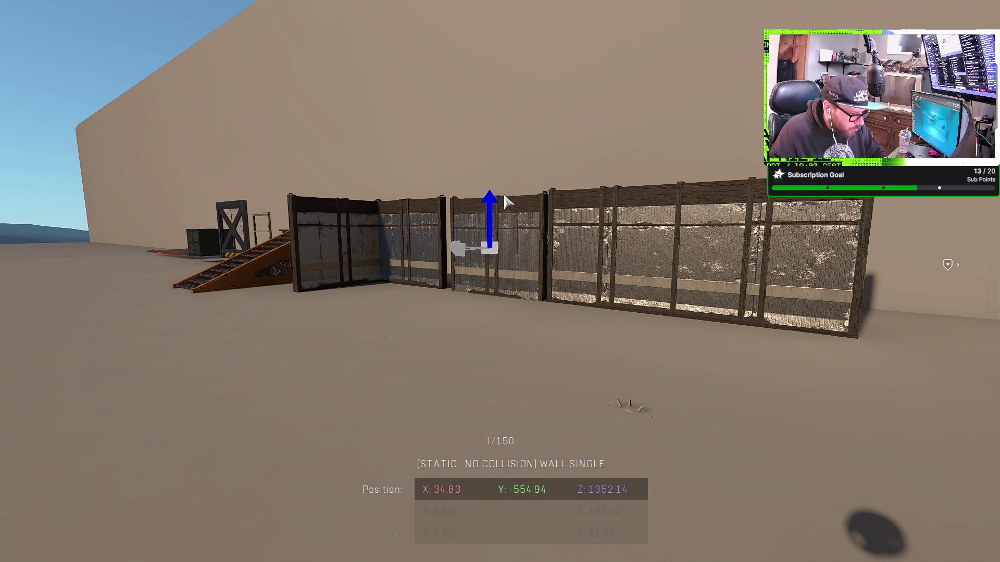
pyautogui.moveTo(497, 198); pyautogui.dragTo(497, 193)
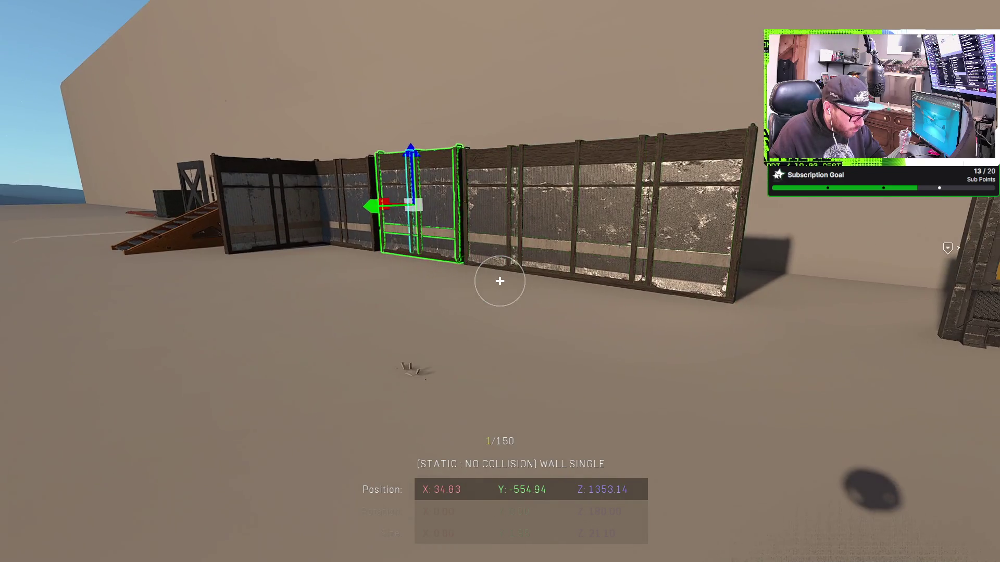
pyautogui.press('Tab')
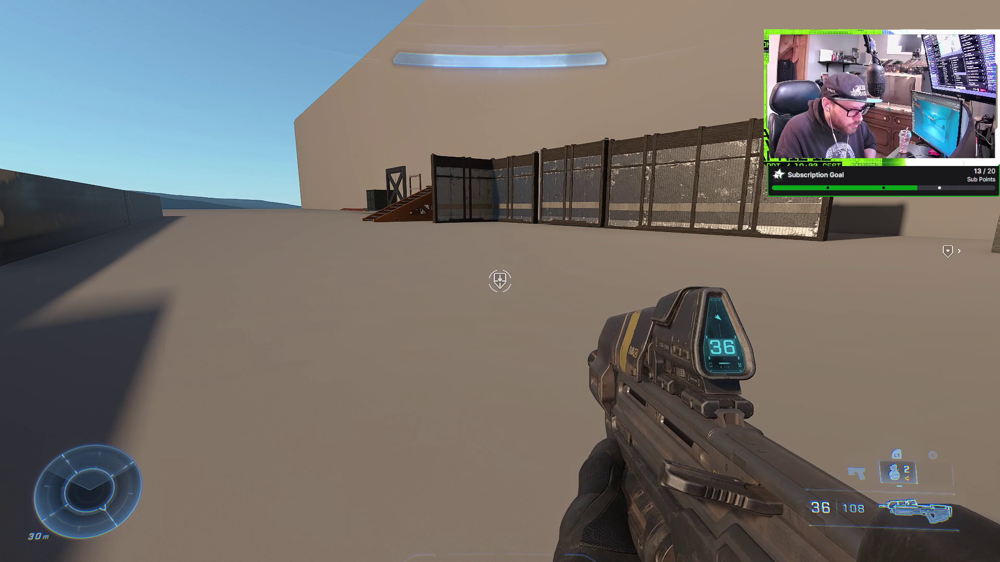
pyautogui.press('Tab')
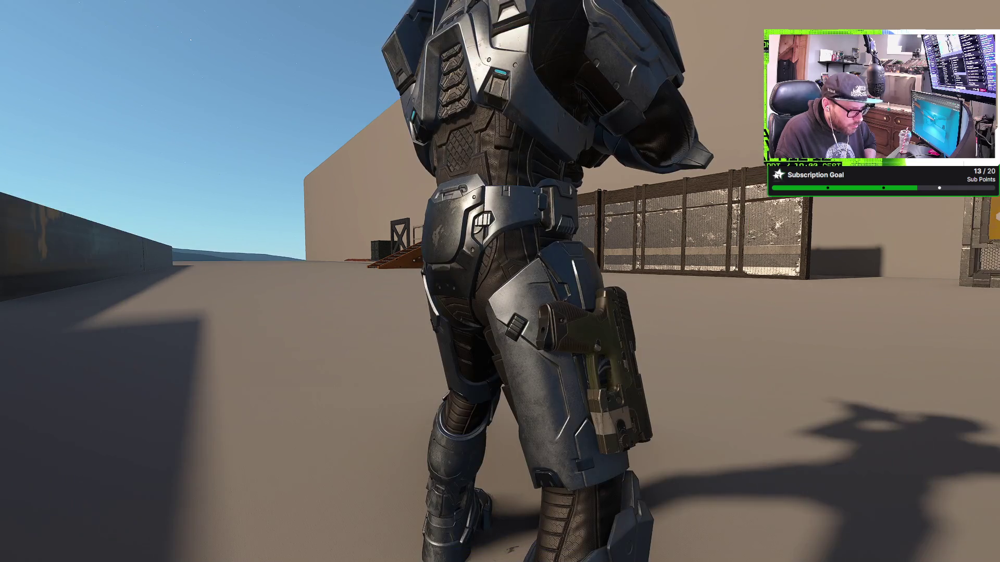
pyautogui.press('w')
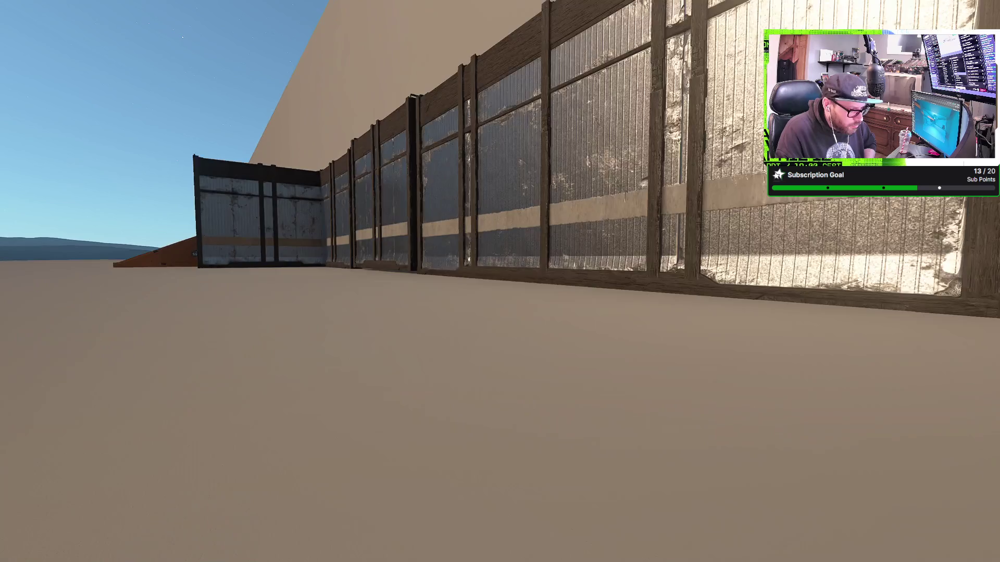
pyautogui.press('d')
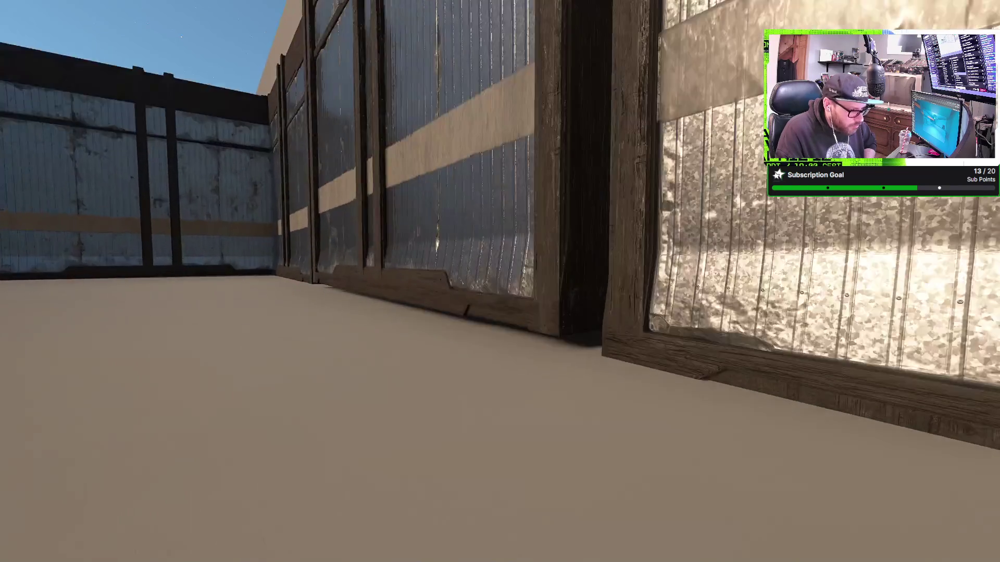
pyautogui.press('s')
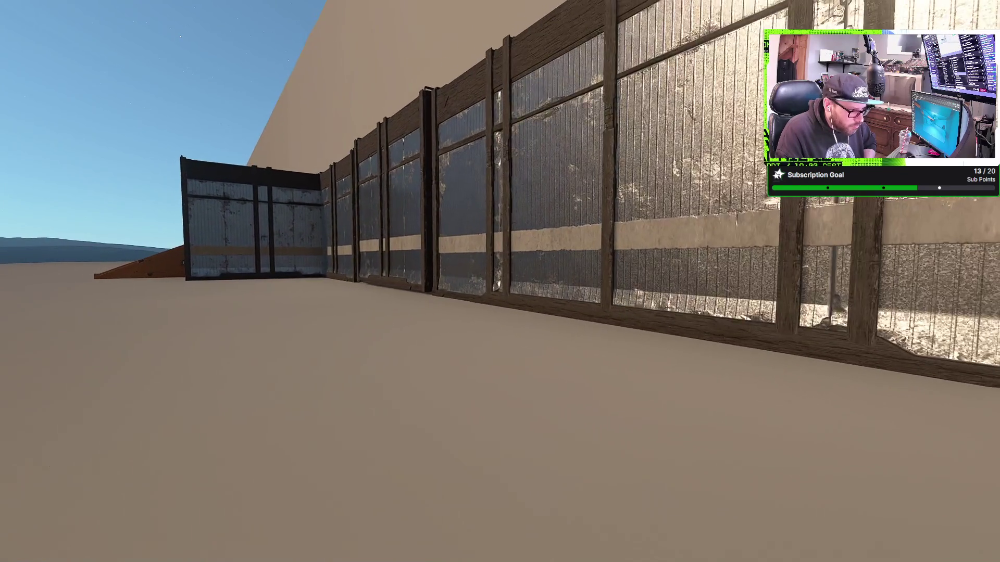
pyautogui.press('d')
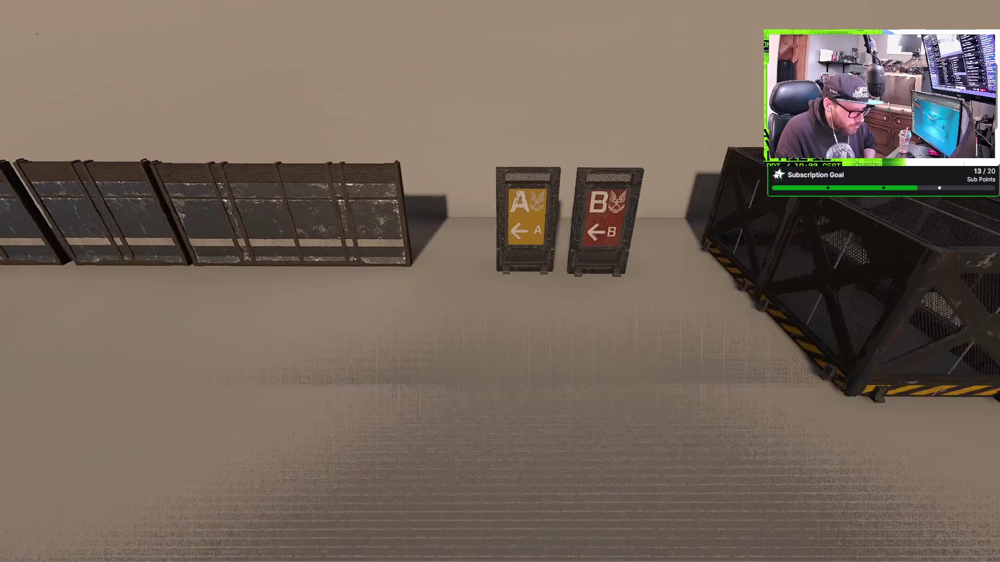
# Fly over the layout toward the ramp, wall row and A/B signs, facing the prop row.
pyautogui.press('s')
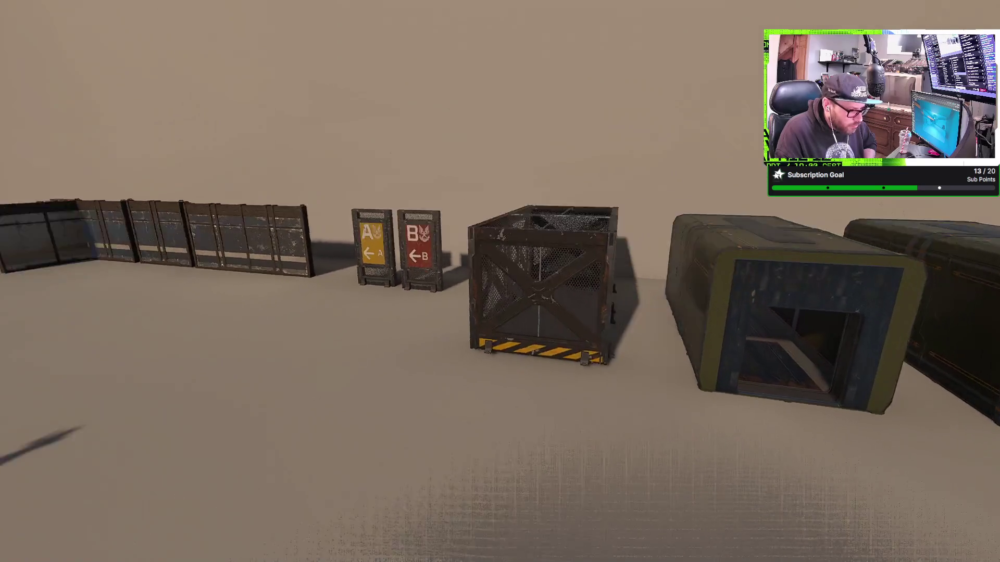
pyautogui.press('w')
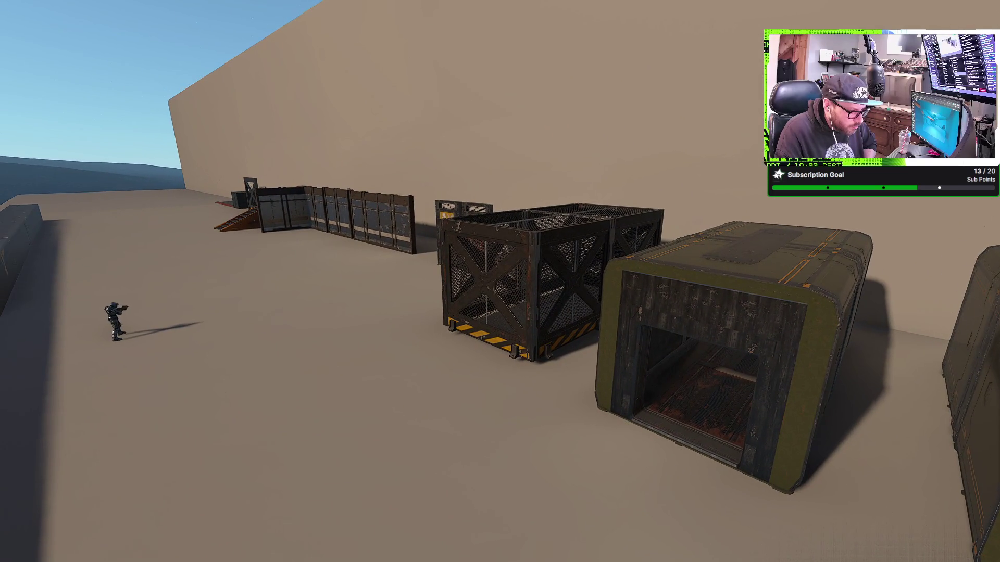
pyautogui.press('s')
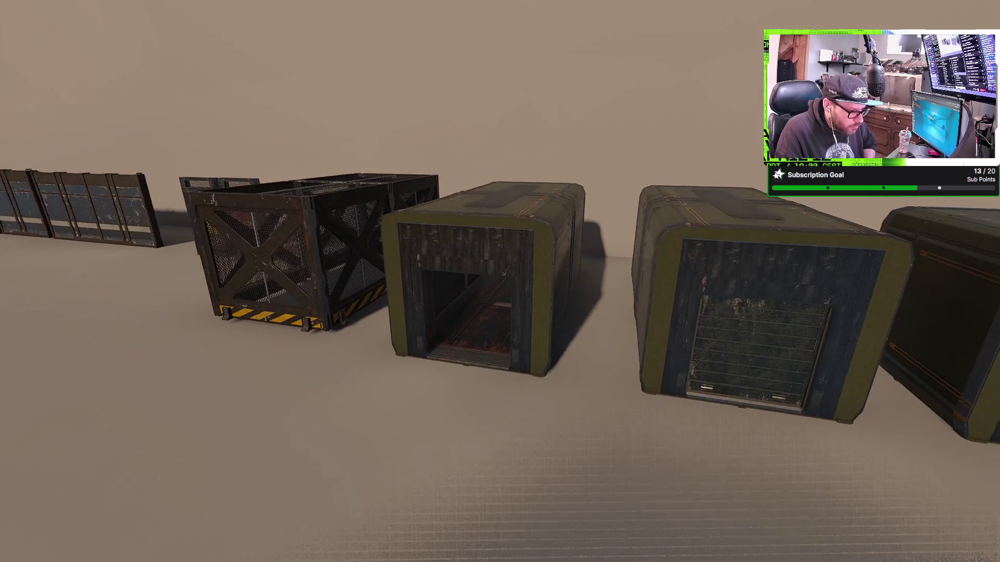
pyautogui.press('a')
pyautogui.press('s')
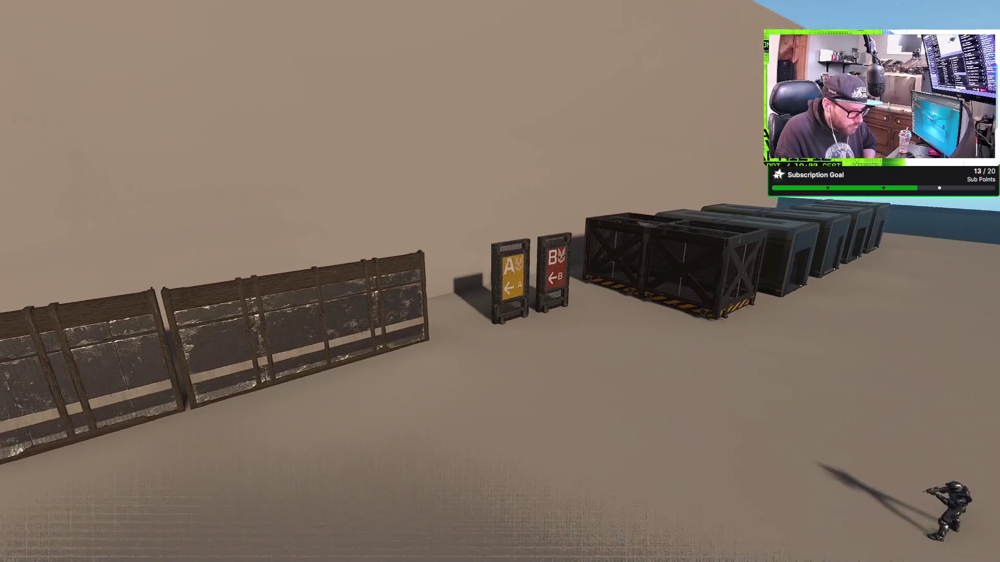
pyautogui.press('a')
pyautogui.press('w')
pyautogui.press('a')
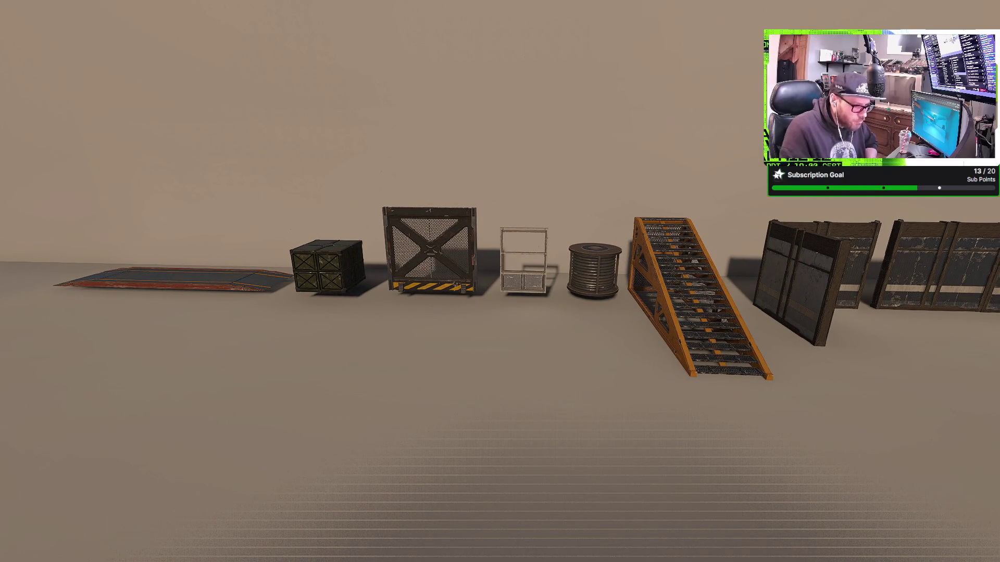
# Strafe along the prop lineup to a close shot of the caged crate with the A/B signs behind.
pyautogui.press('a')
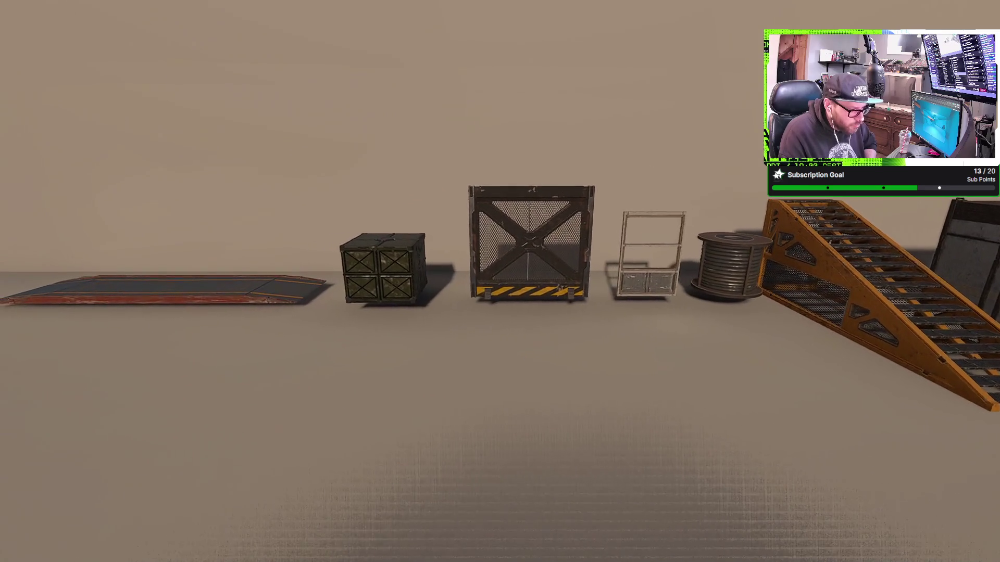
pyautogui.press('a')
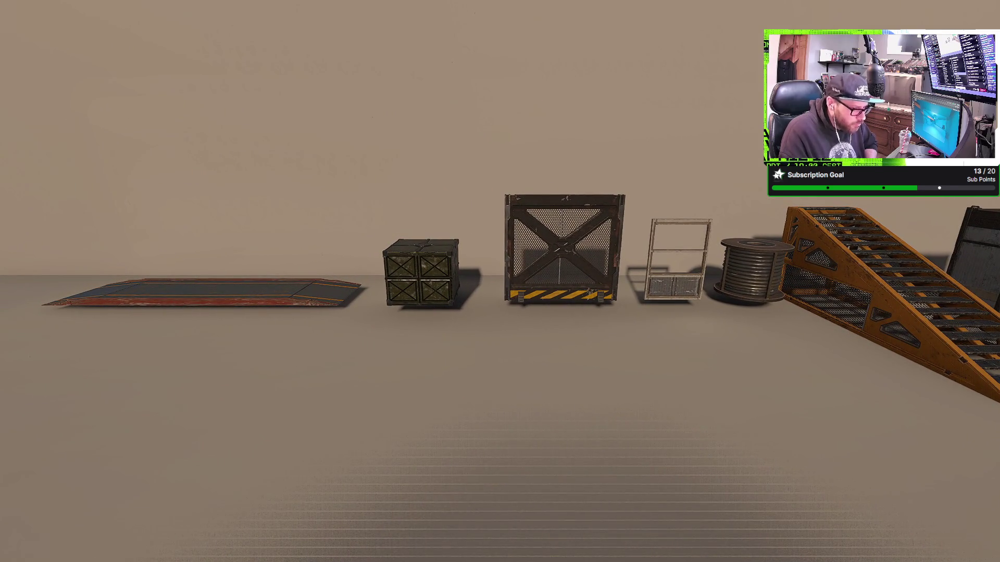
pyautogui.press('d')
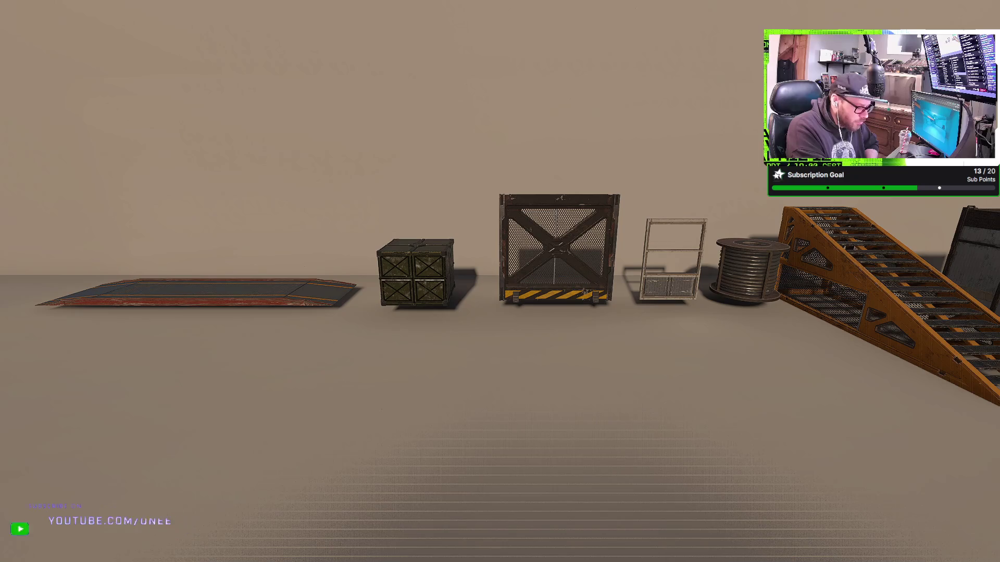
pyautogui.press('d')
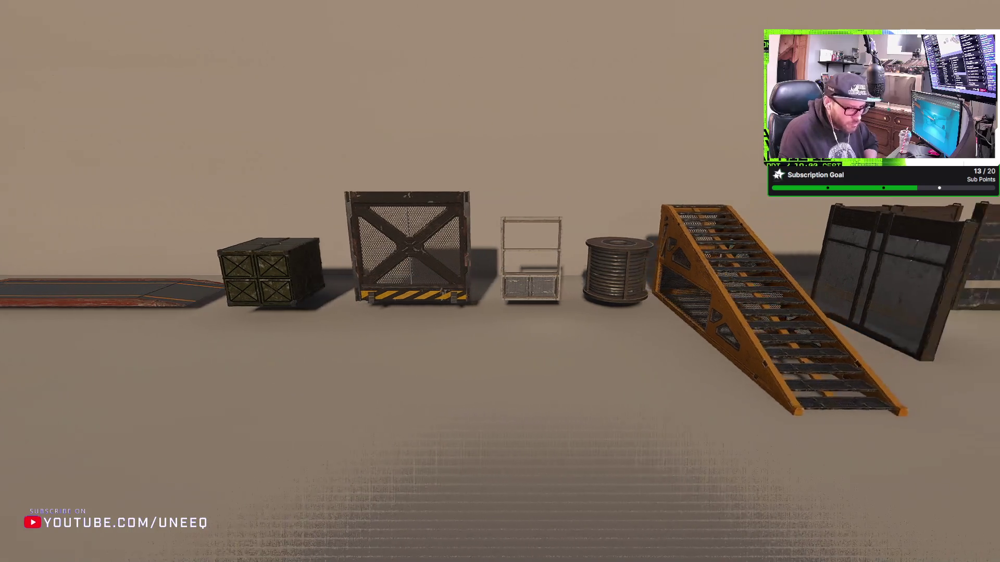
pyautogui.press('d')
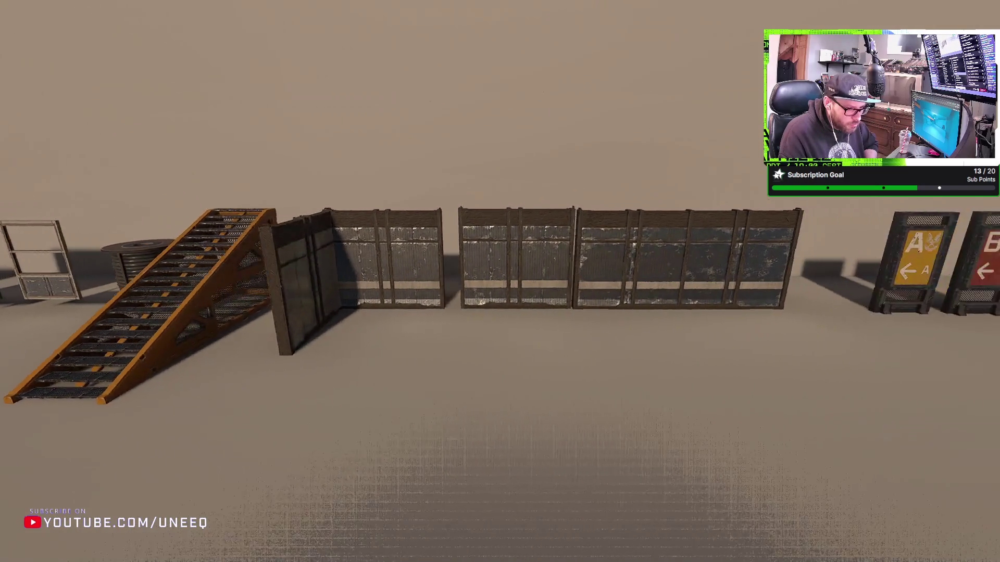
pyautogui.press('d')
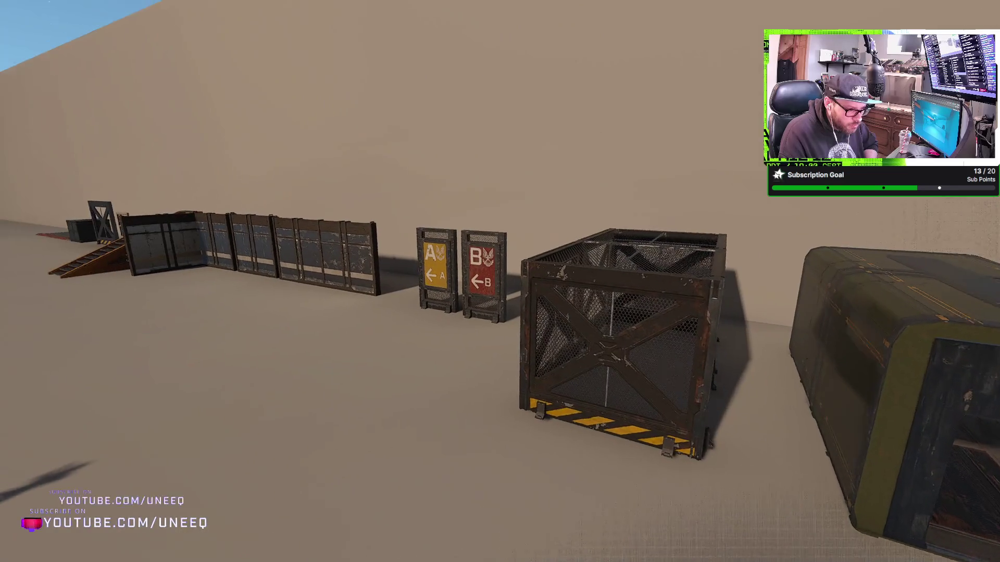
pyautogui.press('d')
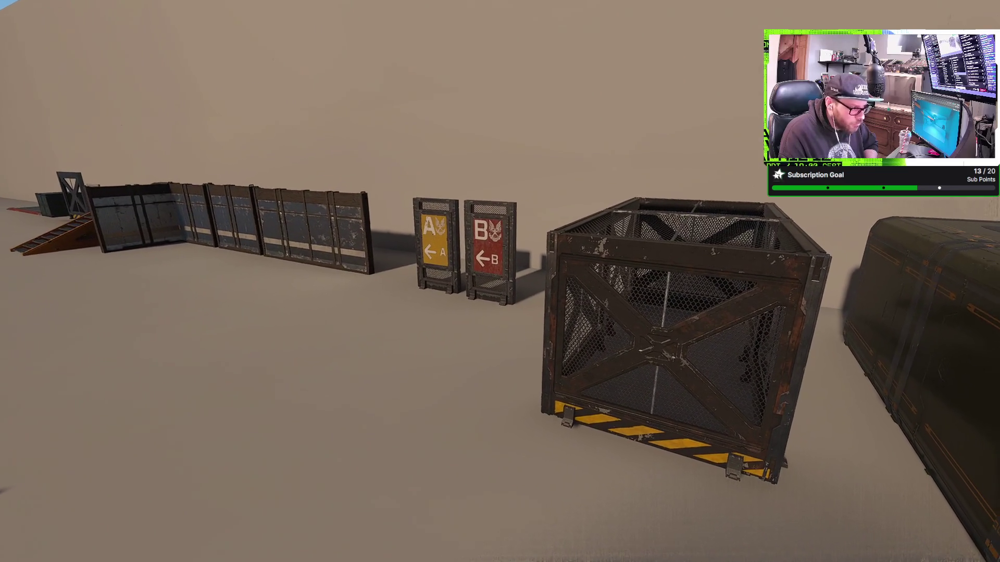
pyautogui.press('d')
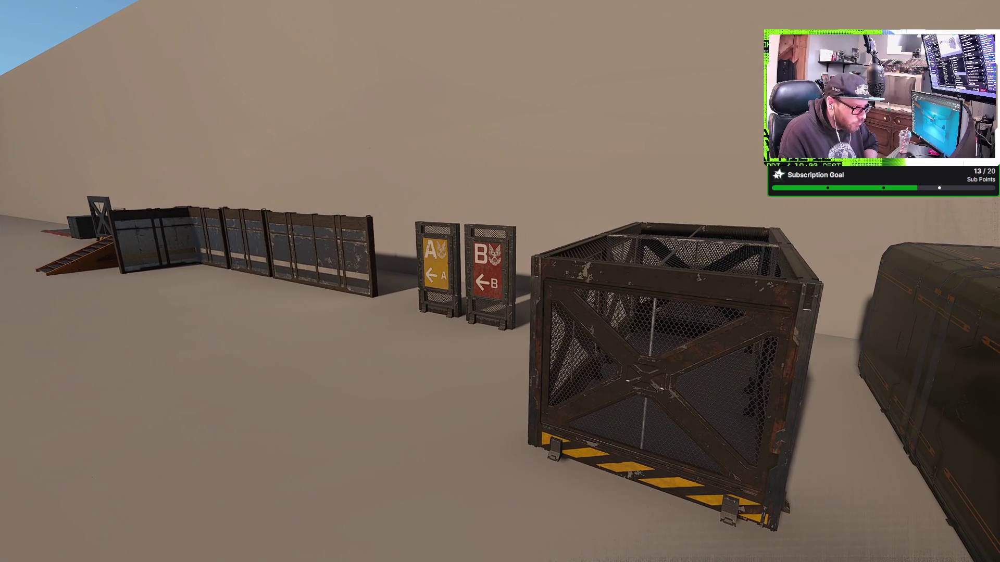
pyautogui.press('d')
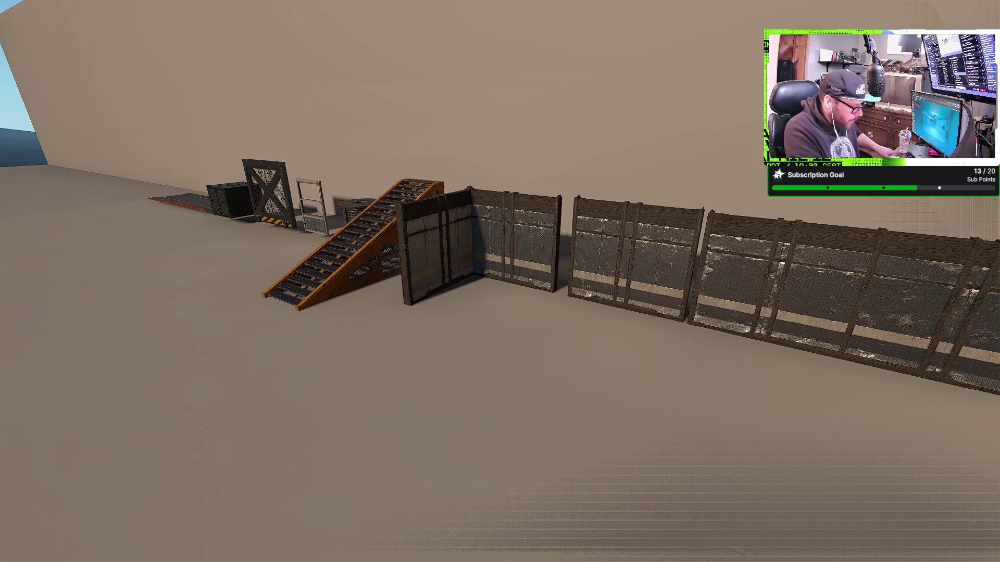
# Bring up the Alt+Tab window list, dismissing it once before calling it up again.
pyautogui.hotkey('alt', 'Tab')
pyautogui.hotkey('alt', 'Tab')
pyautogui.hotkey('alt', 'Tab')
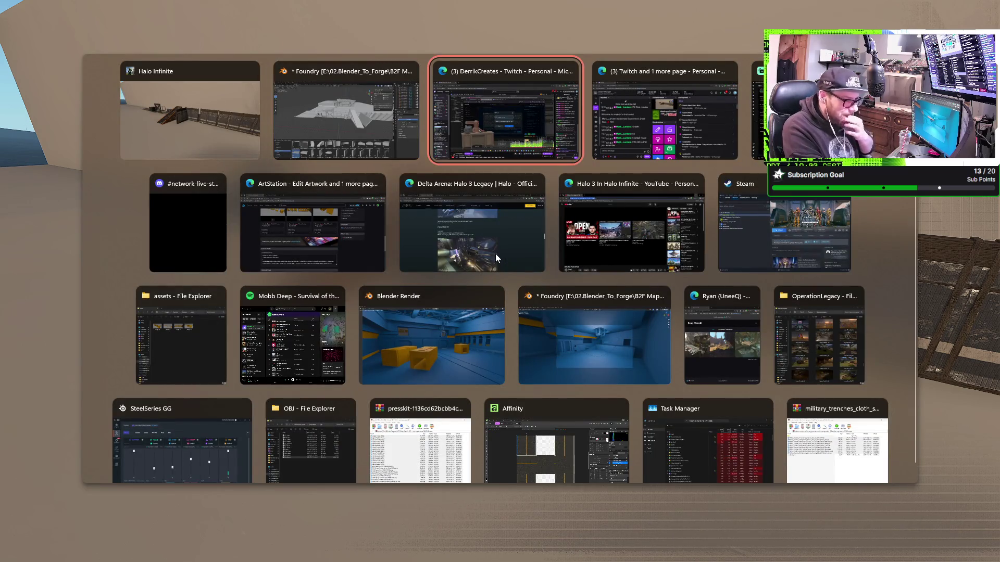
pyautogui.press('Escape')
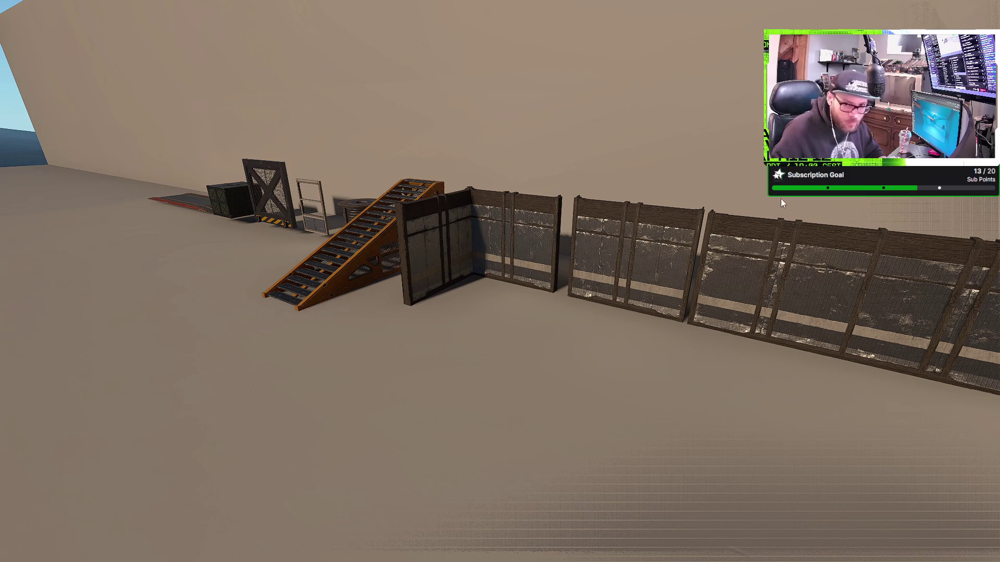
pyautogui.hotkey('alt', 'Tab')
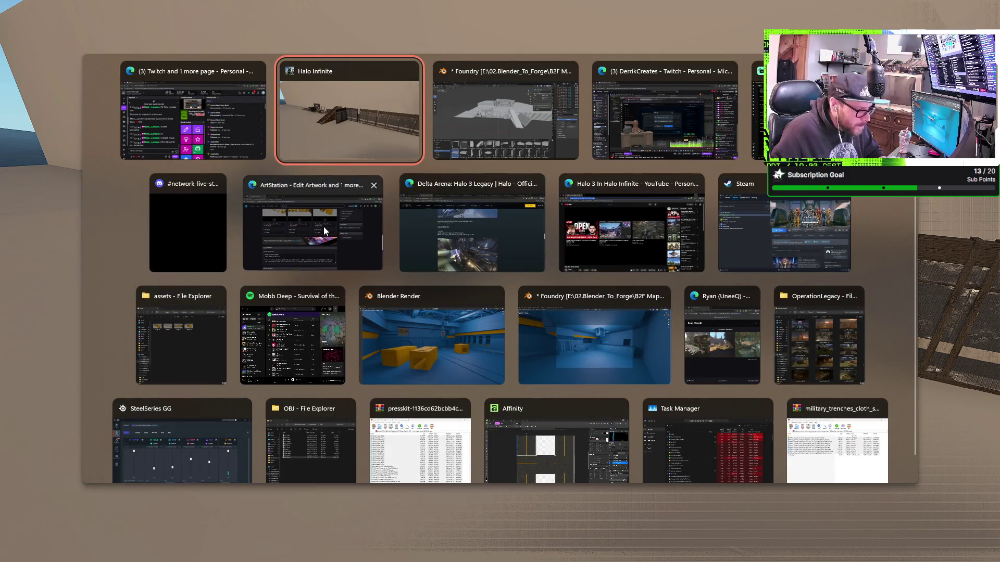
# Switch to the ArtStation Edit Artwork window and open the NVIDIA overlay with Alt+Z.
pyautogui.click(324, 228)
pyautogui.click(39, 554)
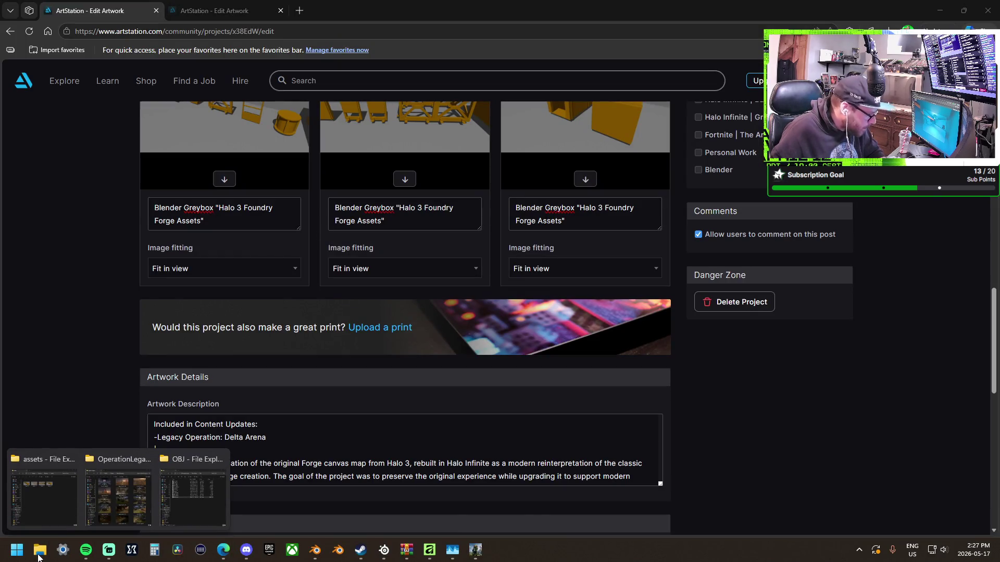
pyautogui.moveTo(44, 505)
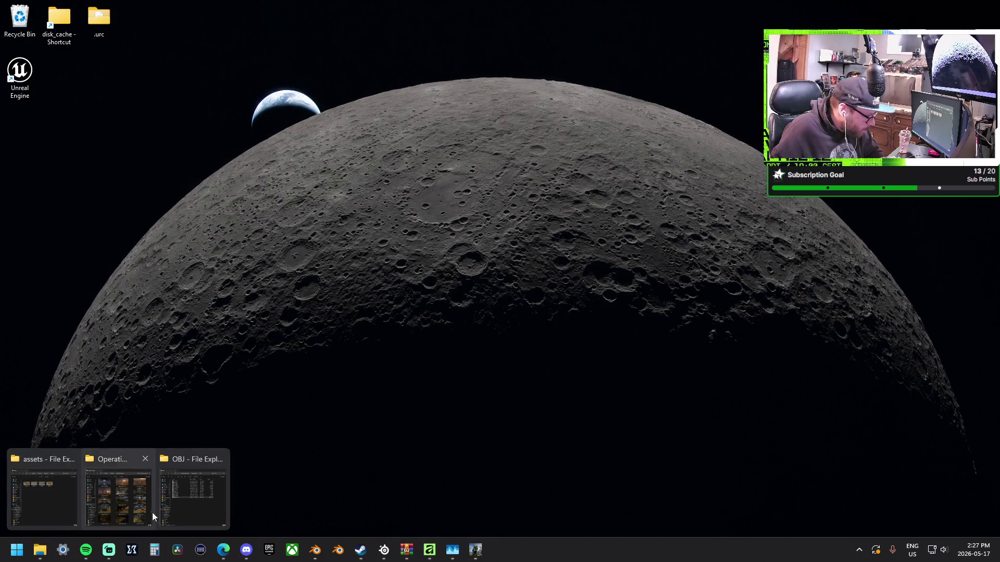
pyautogui.press('Escape')
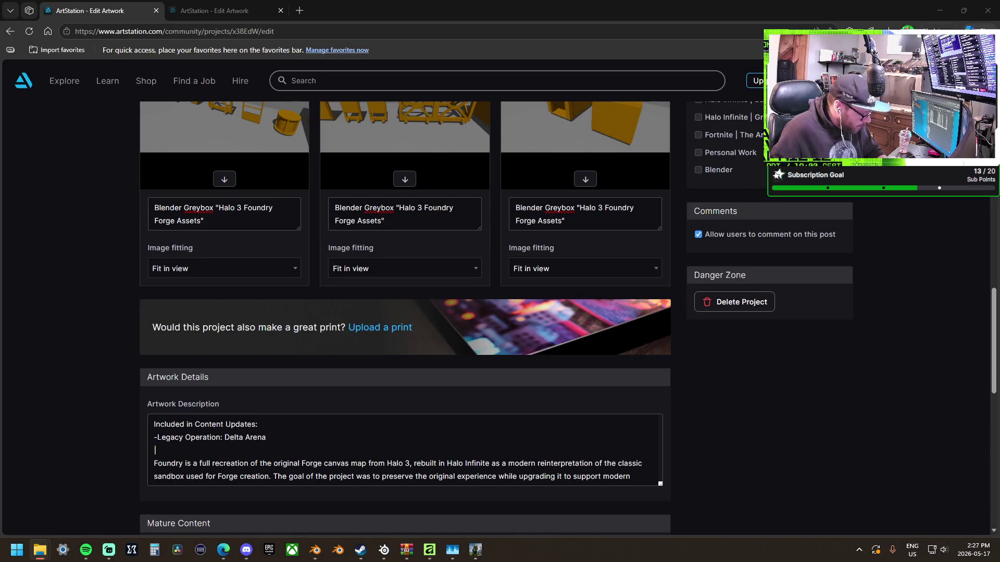
pyautogui.hotkey('alt', 'z')
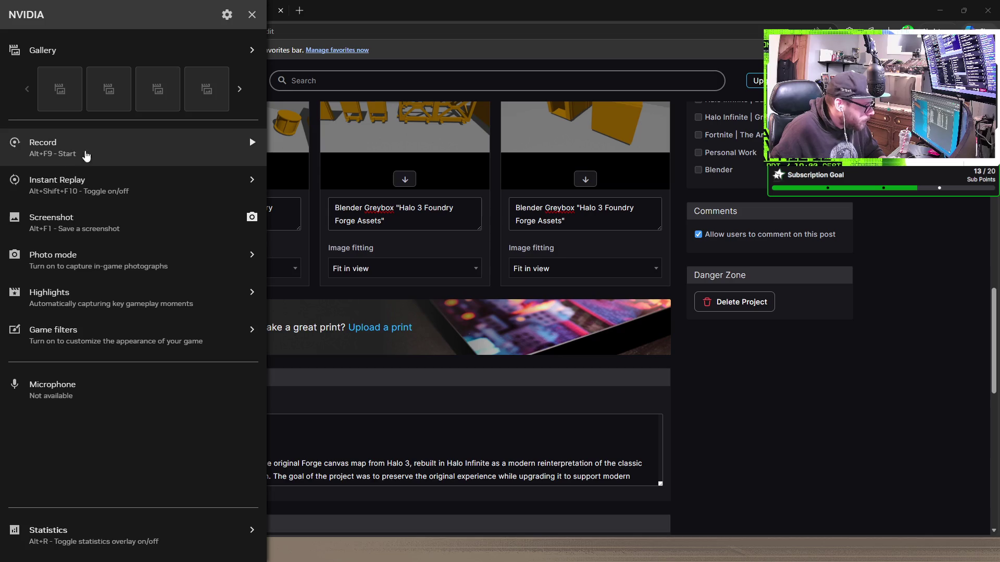
# Preview the newest Halo Infinite screenshot in the Gallery and open its saved folder.
pyautogui.click(63, 101)
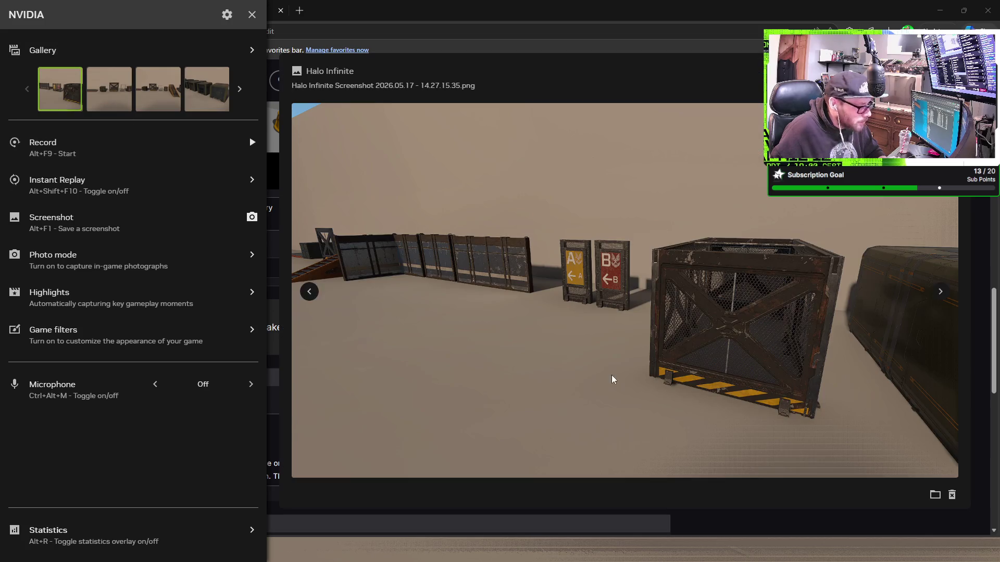
pyautogui.click(936, 497)
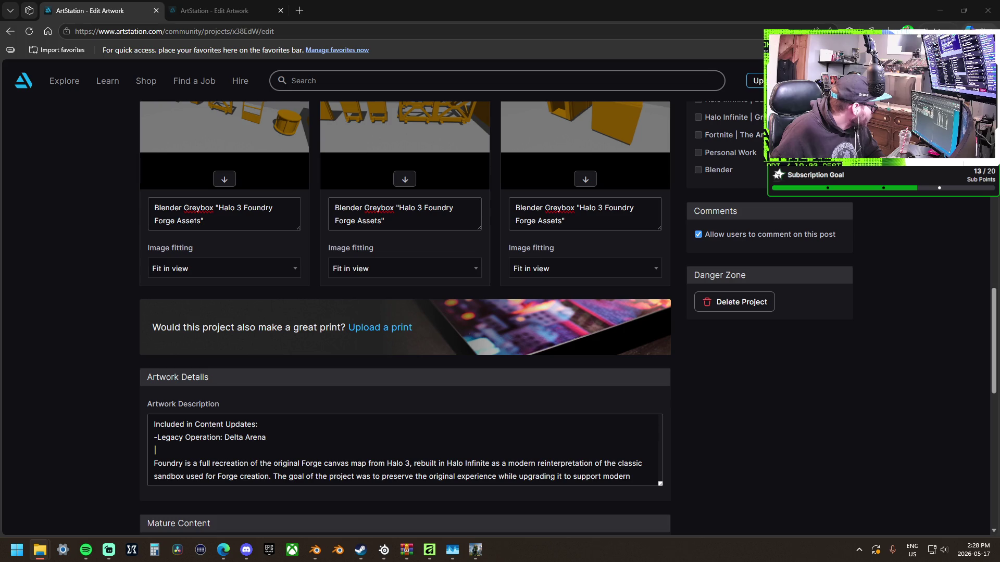
pyautogui.scroll(7, 367, 371)
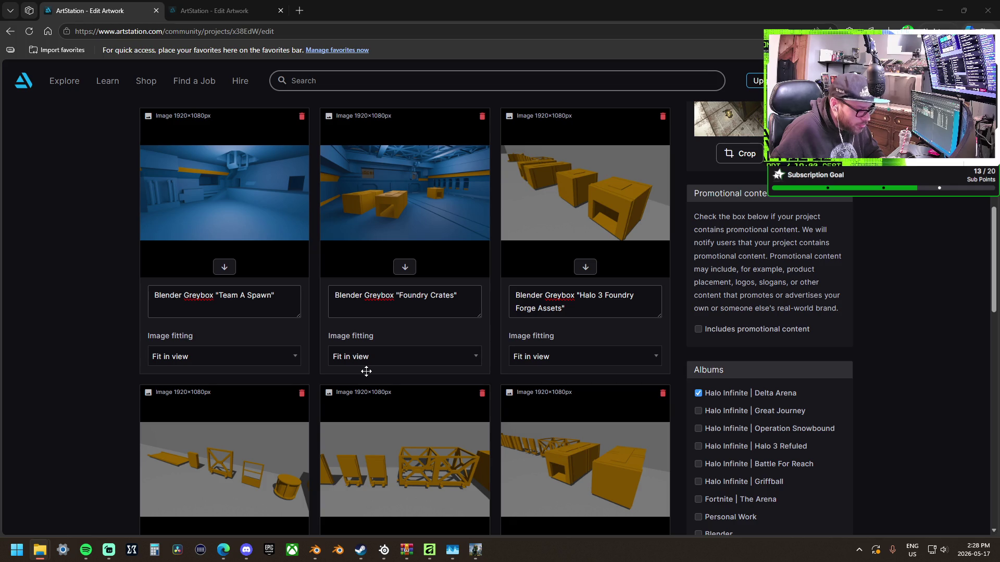
pyautogui.scroll(-2, 366, 370)
pyautogui.scroll(4, 366, 371)
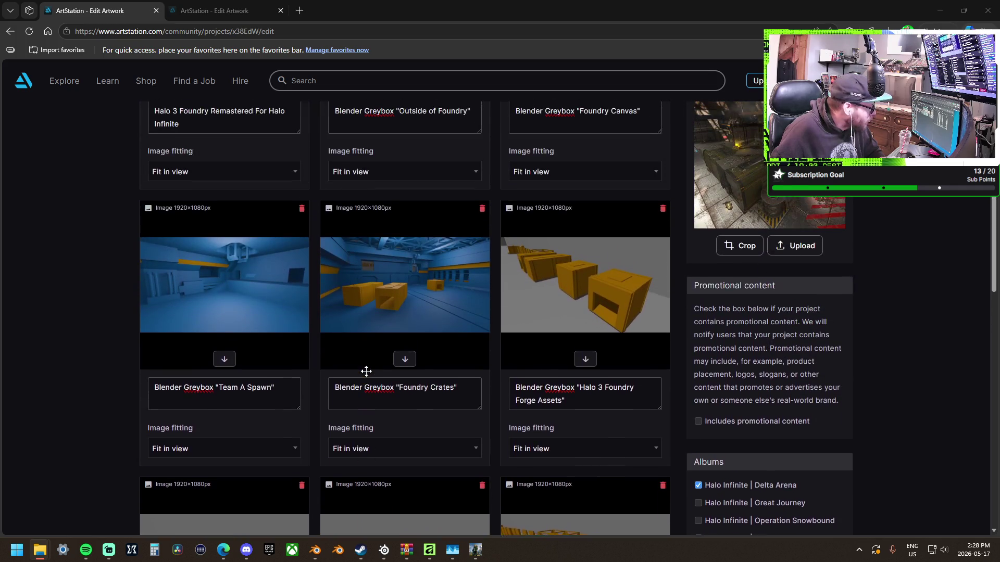
pyautogui.scroll(2, 364, 371)
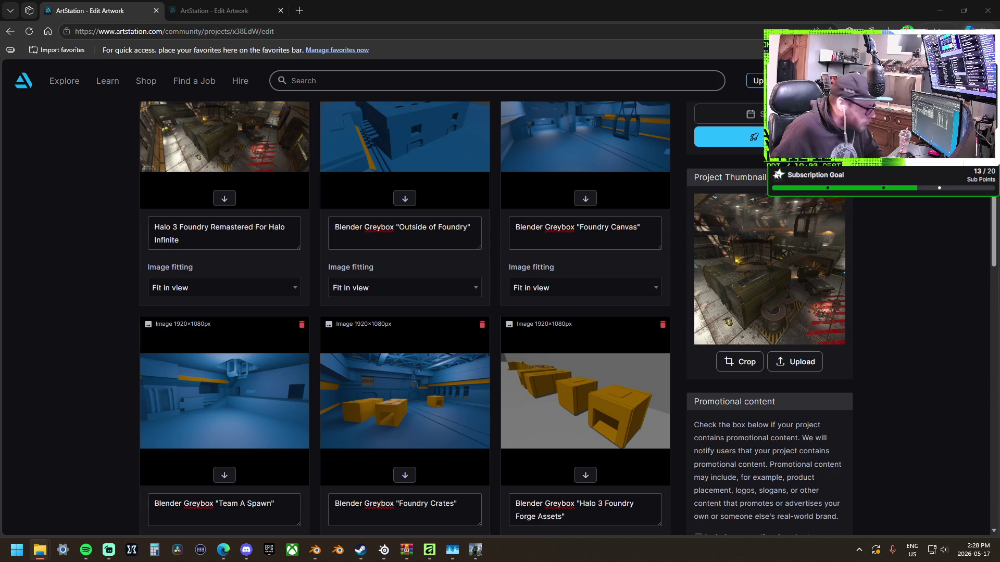
pyautogui.scroll(8, 476, 382)
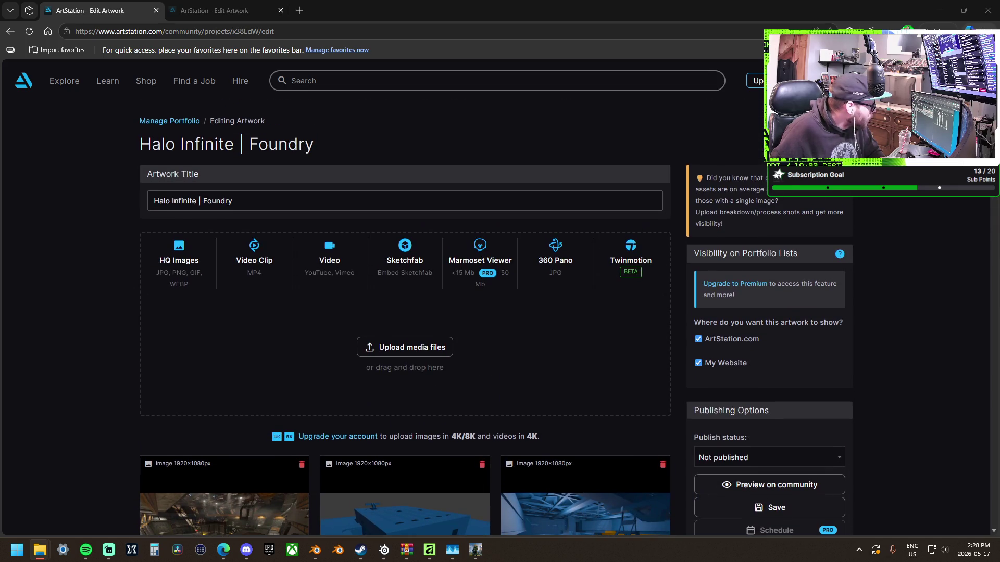
pyautogui.moveTo(0, 375)
pyautogui.mouseDown()
pyautogui.moveTo(316, 379)
pyautogui.moveTo(319, 388)
pyautogui.mouseUp()
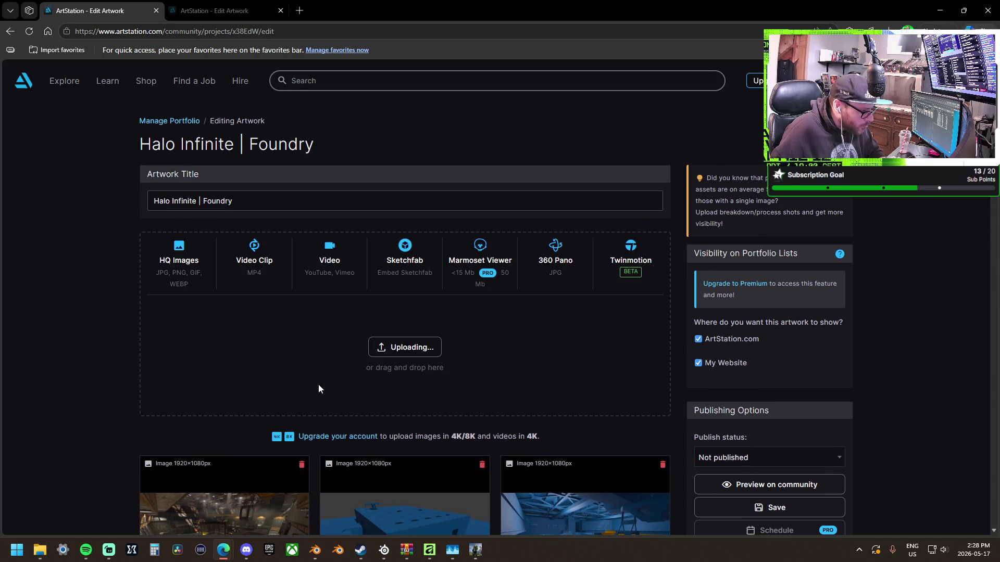
pyautogui.hotkey('alt', 'Tab')
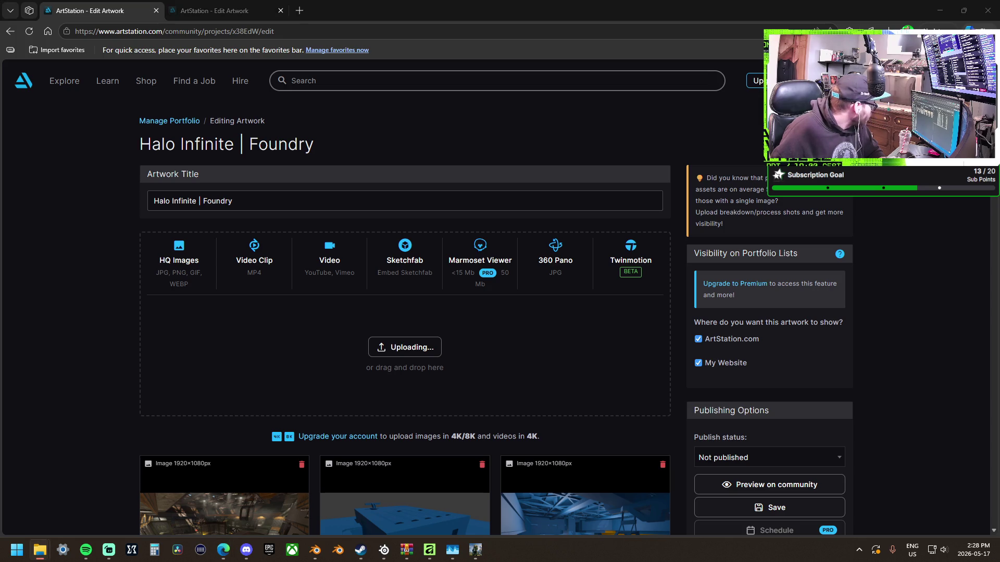
pyautogui.moveTo(0, 302)
pyautogui.mouseDown()
pyautogui.moveTo(299, 301)
pyautogui.moveTo(334, 335)
pyautogui.moveTo(340, 366)
pyautogui.mouseUp()
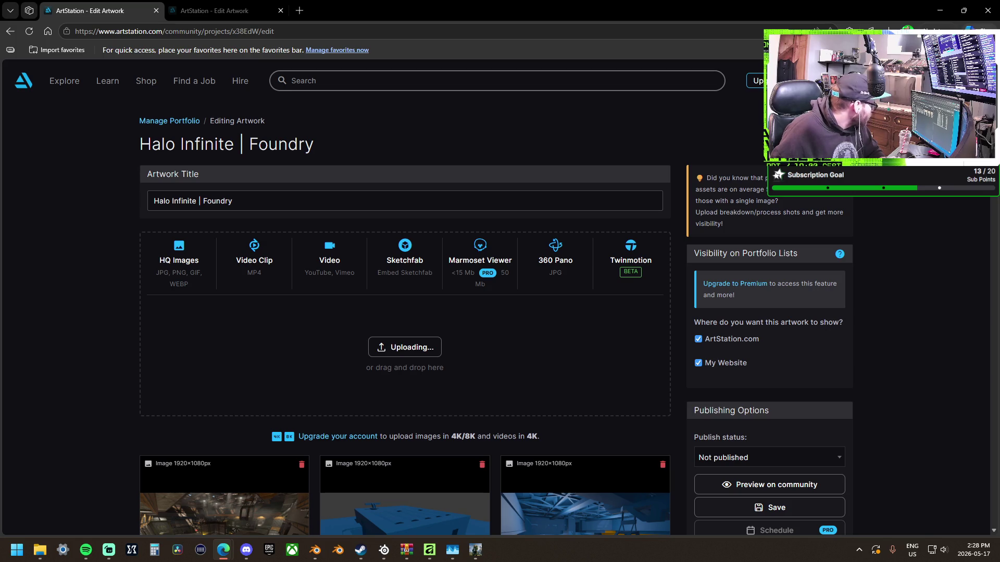
pyautogui.hotkey('alt', 'Tab')
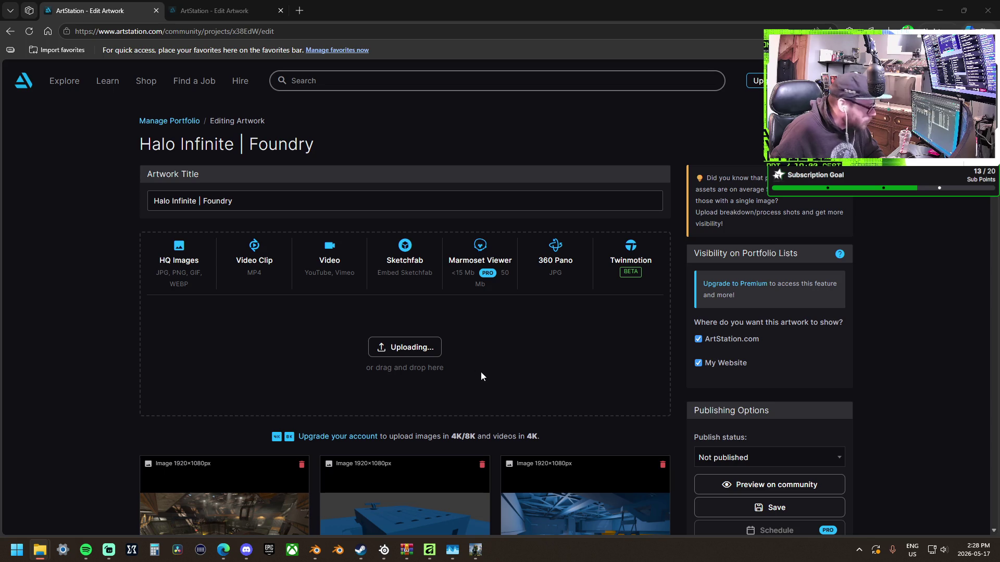
pyautogui.scroll(-15, 476, 373)
pyautogui.scroll(6, 475, 373)
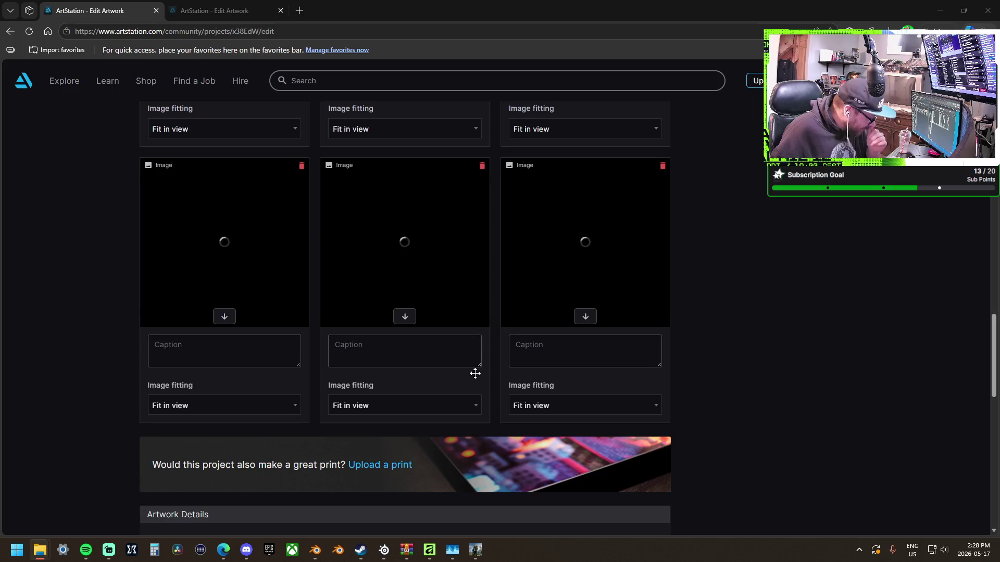
pyautogui.scroll(-3, 475, 373)
pyautogui.scroll(3, 475, 374)
pyautogui.scroll(5, 474, 374)
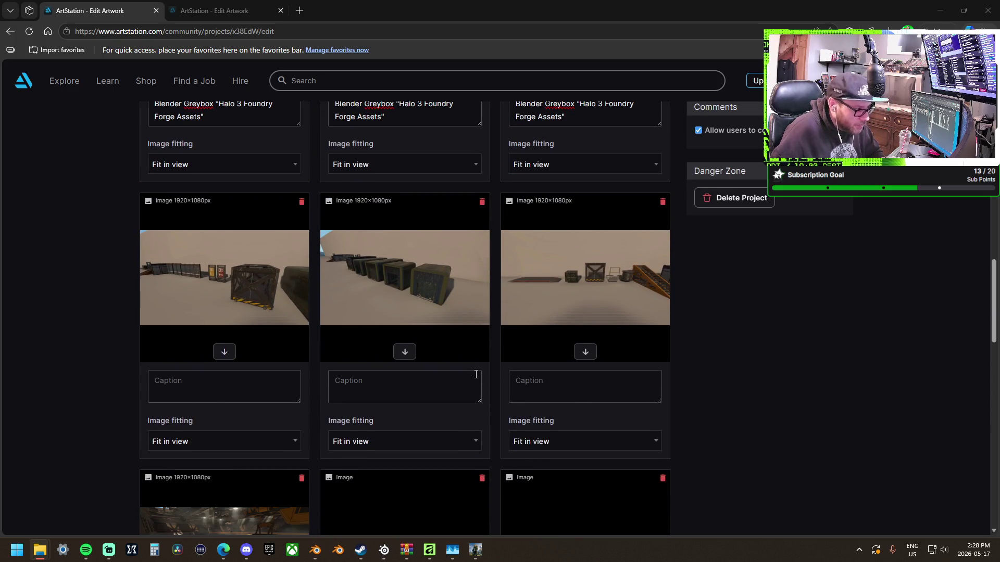
pyautogui.scroll(4, 475, 374)
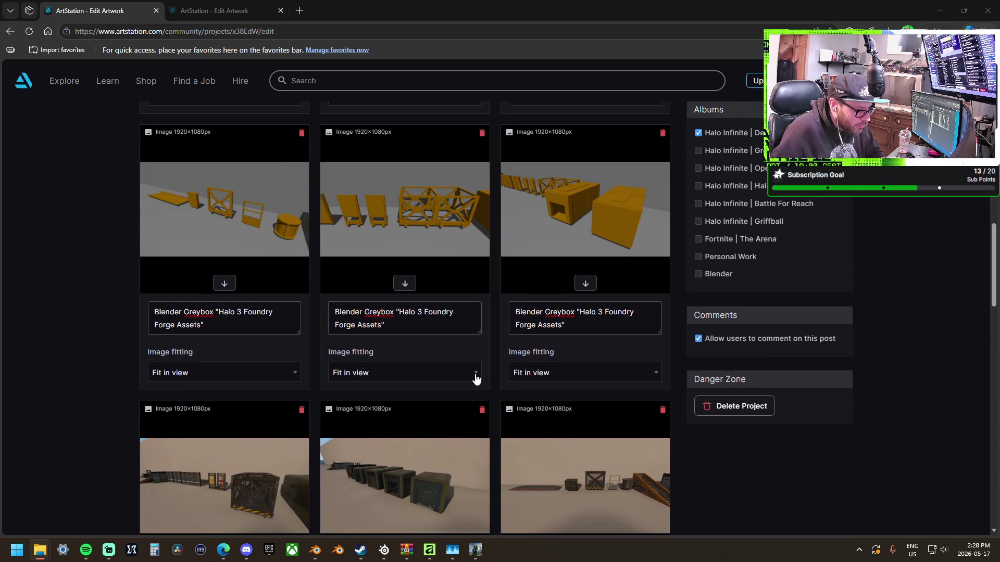
pyautogui.scroll(6, 476, 375)
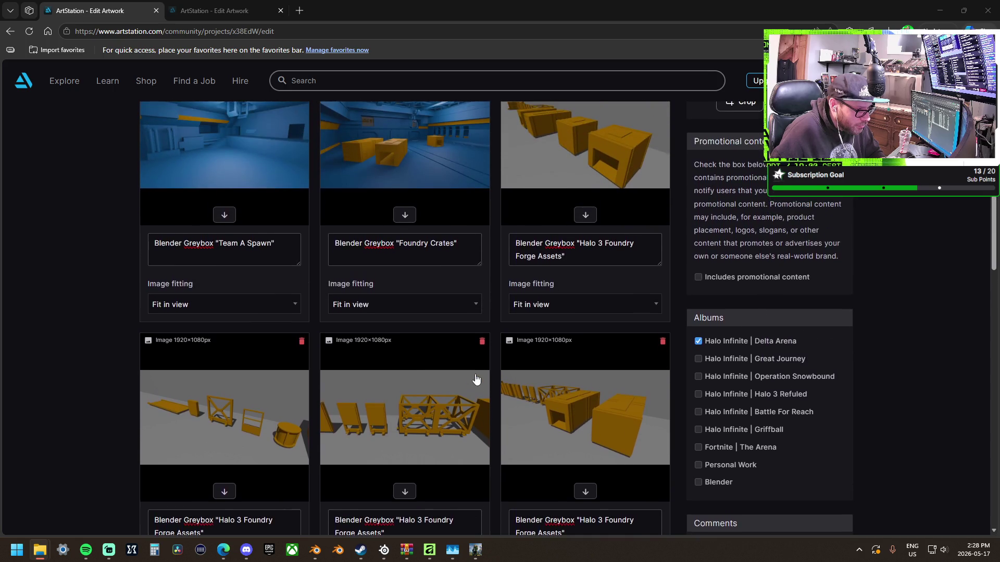
pyautogui.scroll(-9, 475, 375)
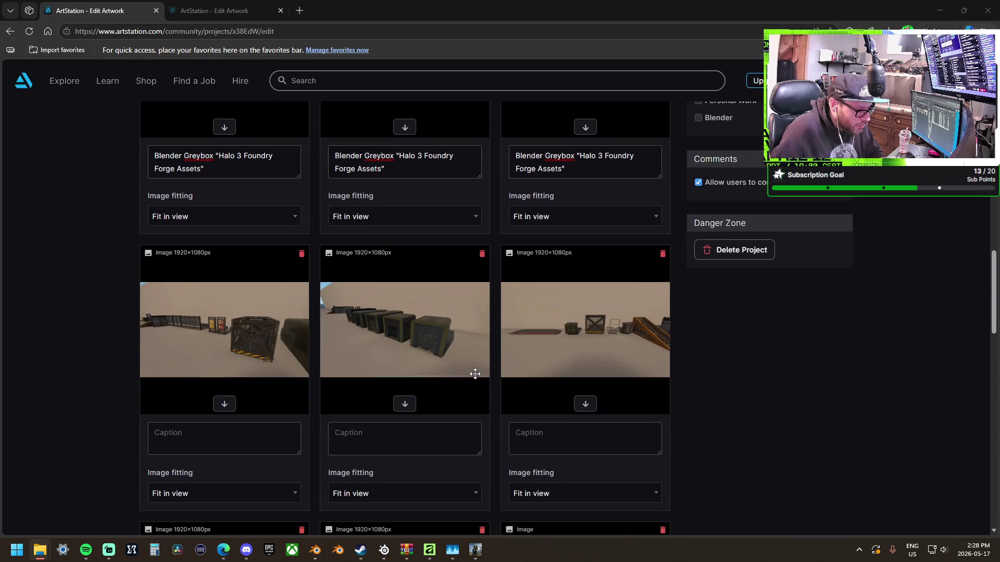
pyautogui.scroll(-7, 475, 374)
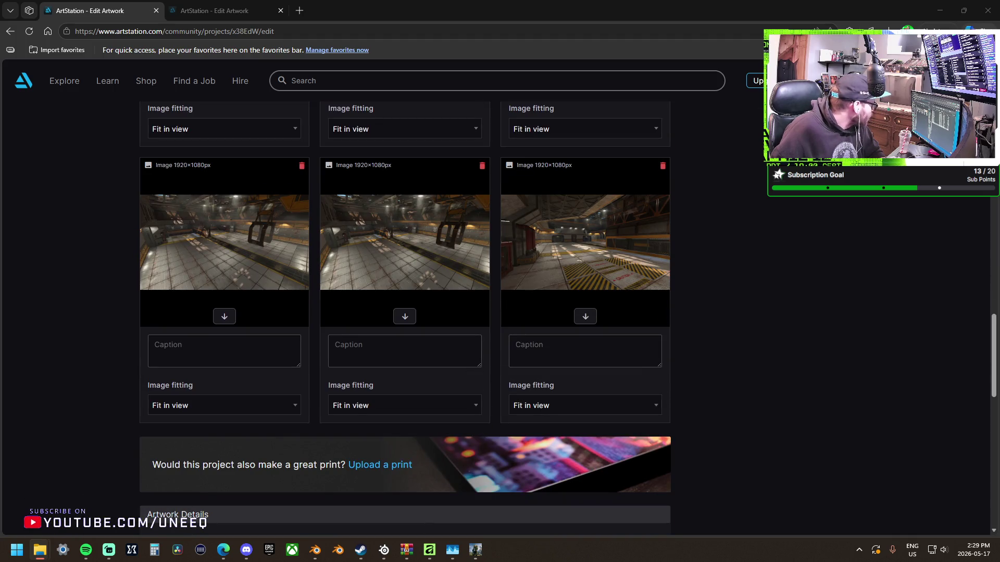
pyautogui.press('super+d')
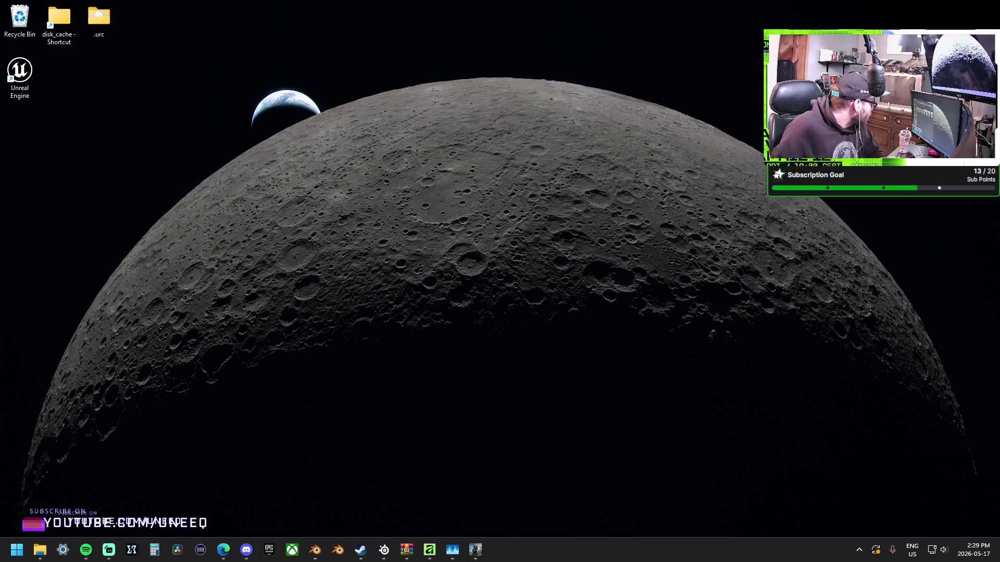
pyautogui.press('super+d')
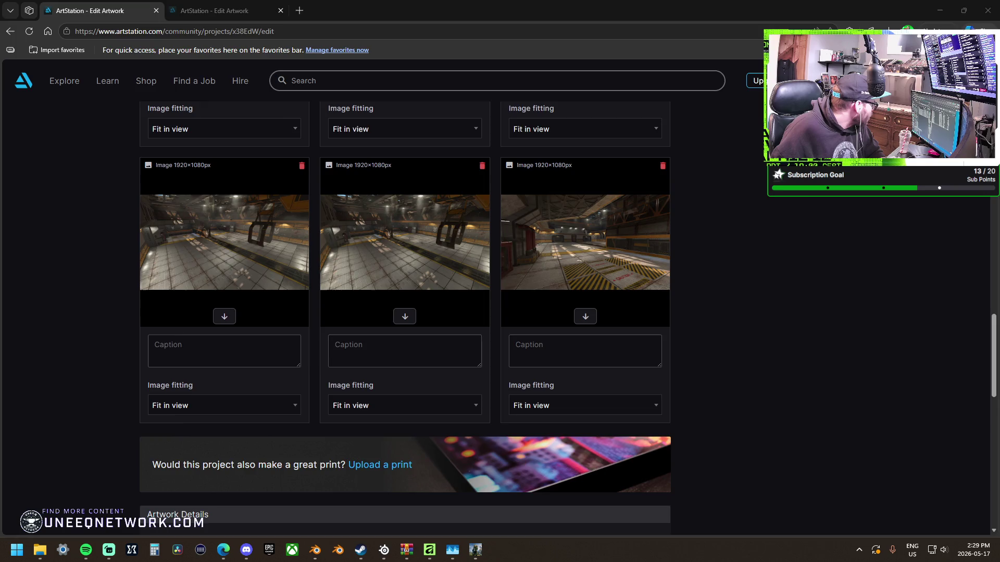
pyautogui.press('super+d')
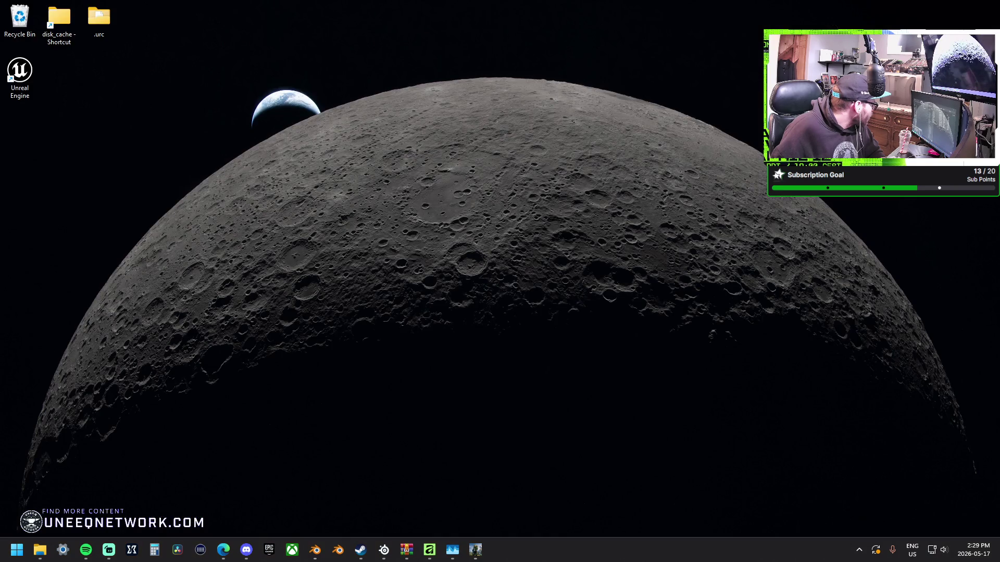
pyautogui.press('super+d')
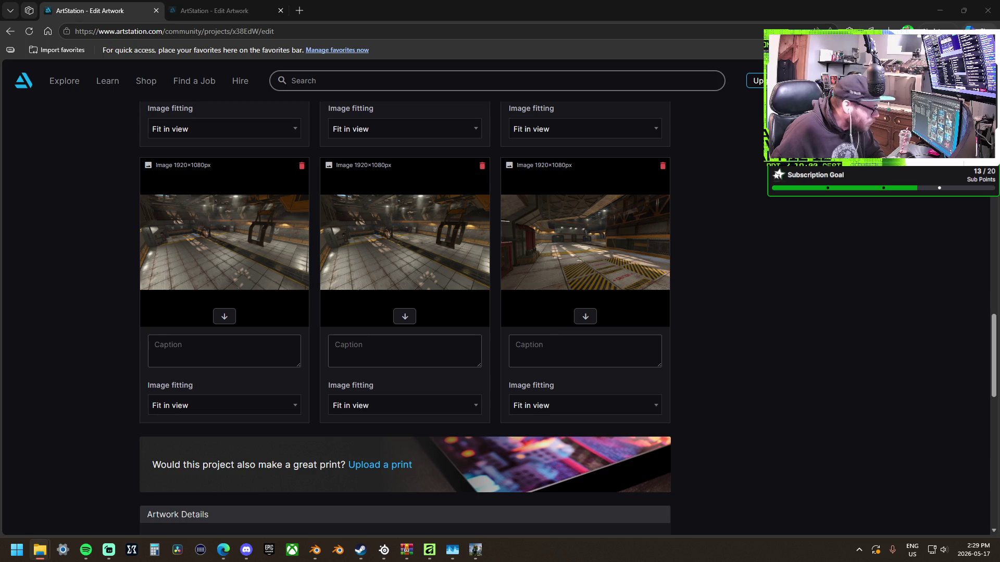
pyautogui.scroll(15, 222, 348)
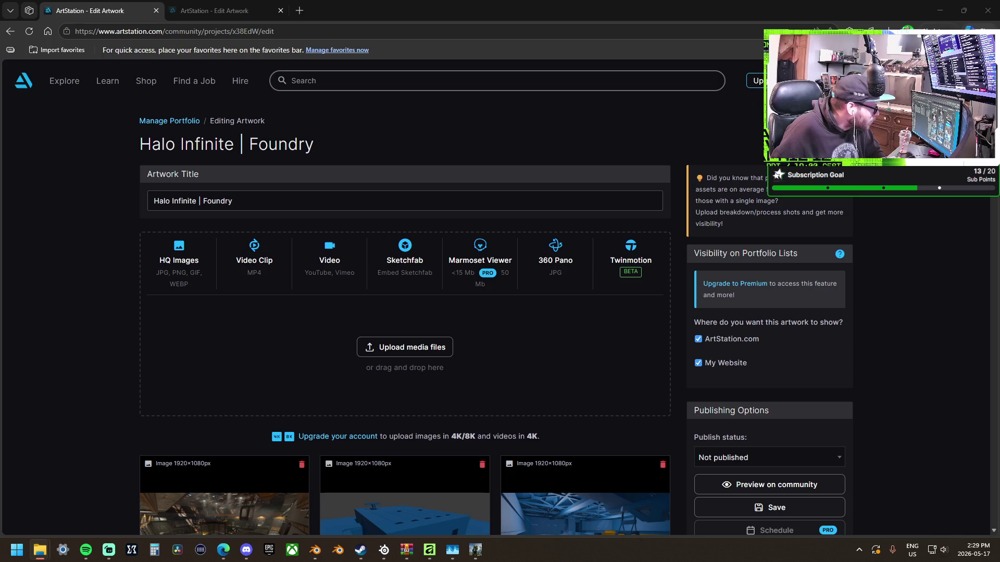
# Drop another screenshot onto the Upload media files zone and scroll to the new 1920×1080 cards.
pyautogui.moveTo(0, 443)
pyautogui.mouseDown()
pyautogui.moveTo(235, 432)
pyautogui.moveTo(280, 358)
pyautogui.mouseUp()
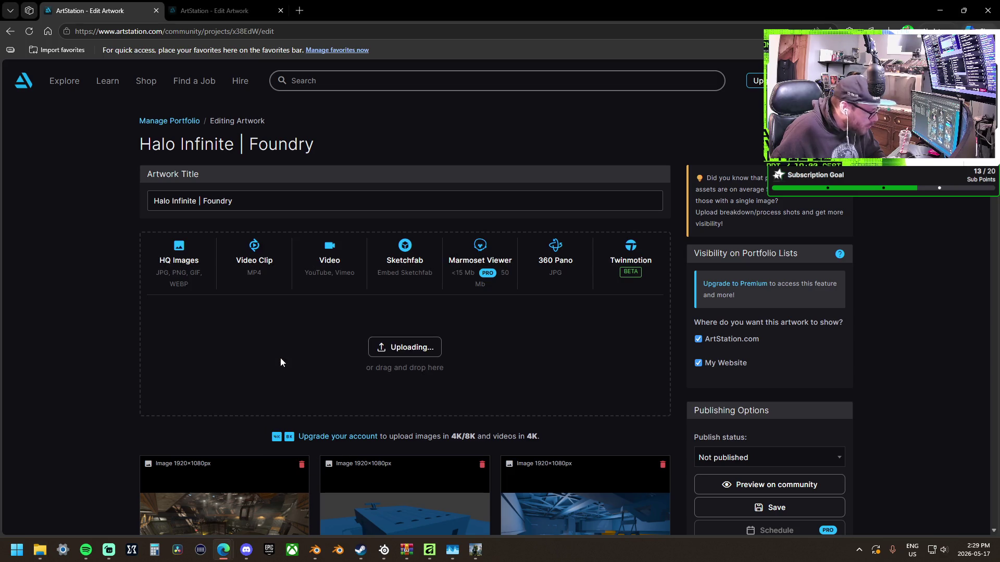
pyautogui.scroll(-2, 268, 360)
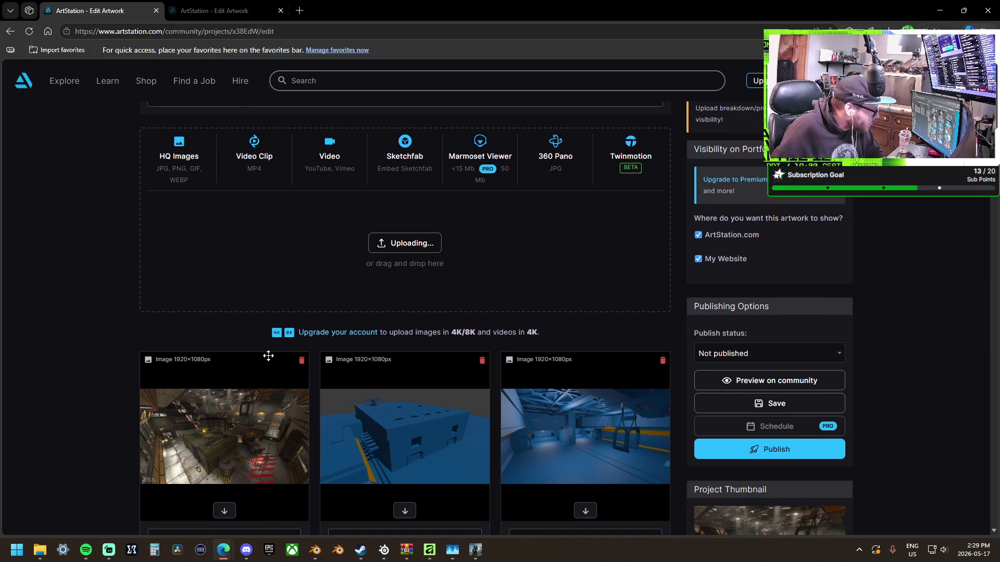
pyautogui.scroll(-3, 269, 355)
pyautogui.scroll(-12, 268, 356)
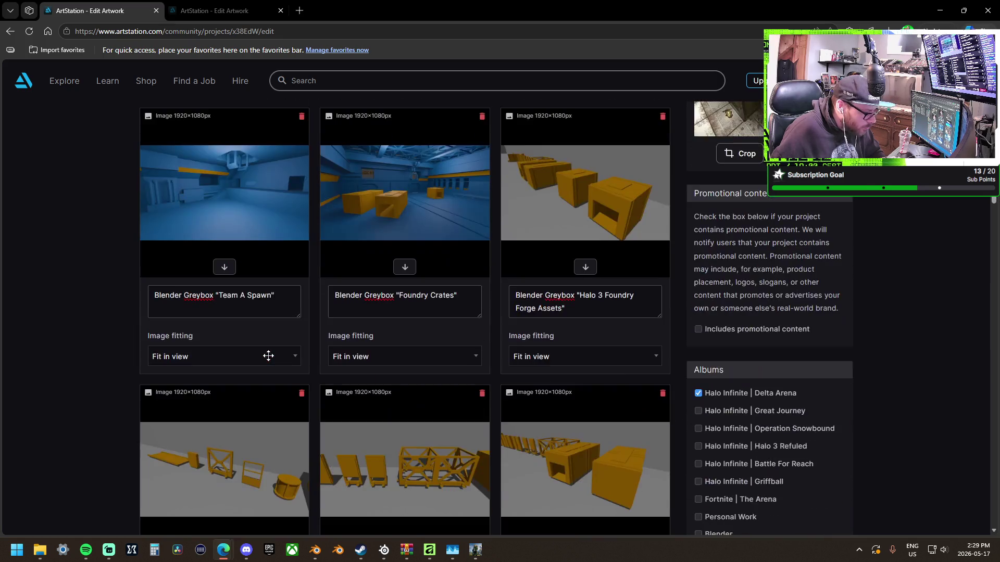
pyautogui.scroll(-10, 268, 355)
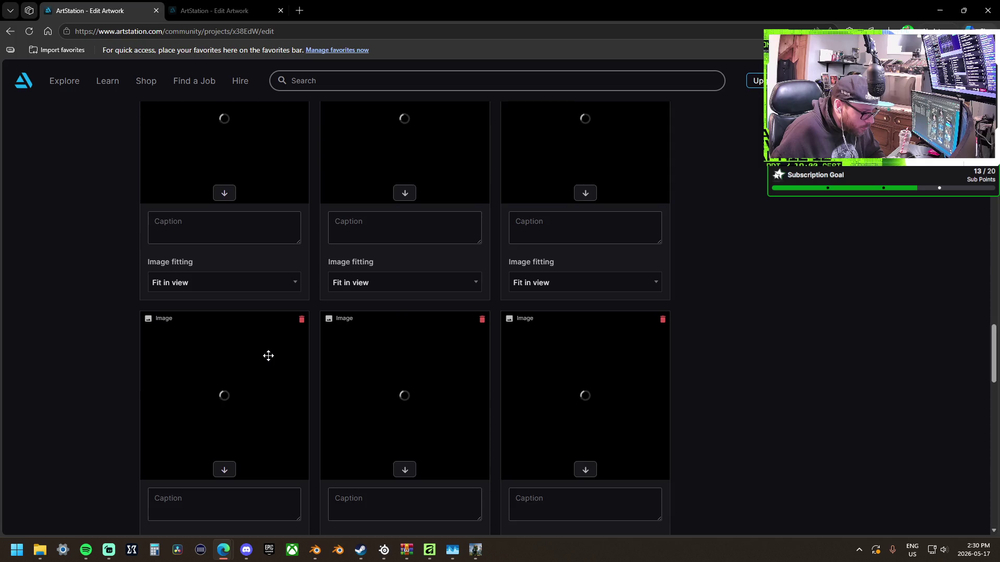
pyautogui.scroll(-3, 268, 356)
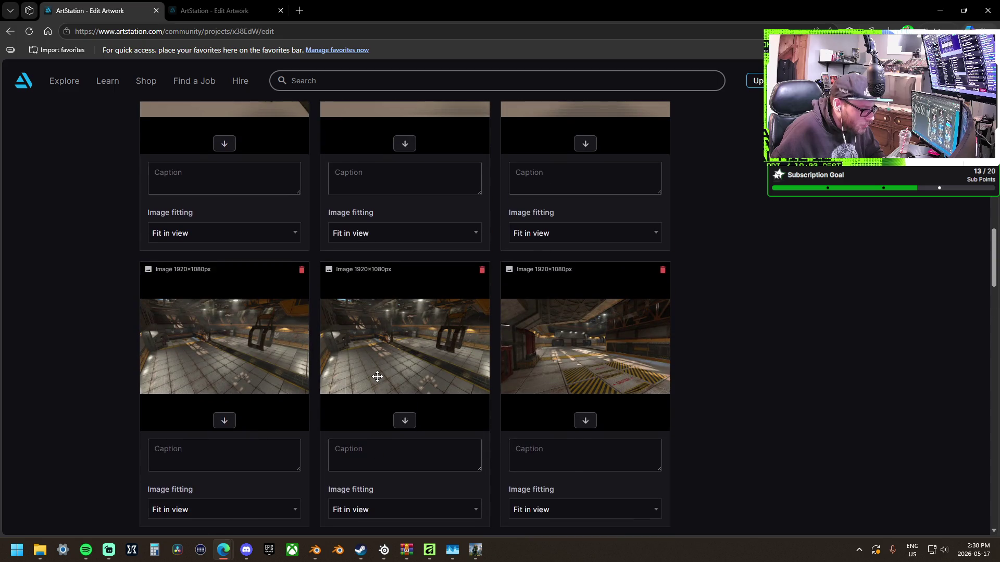
pyautogui.scroll(2, 377, 376)
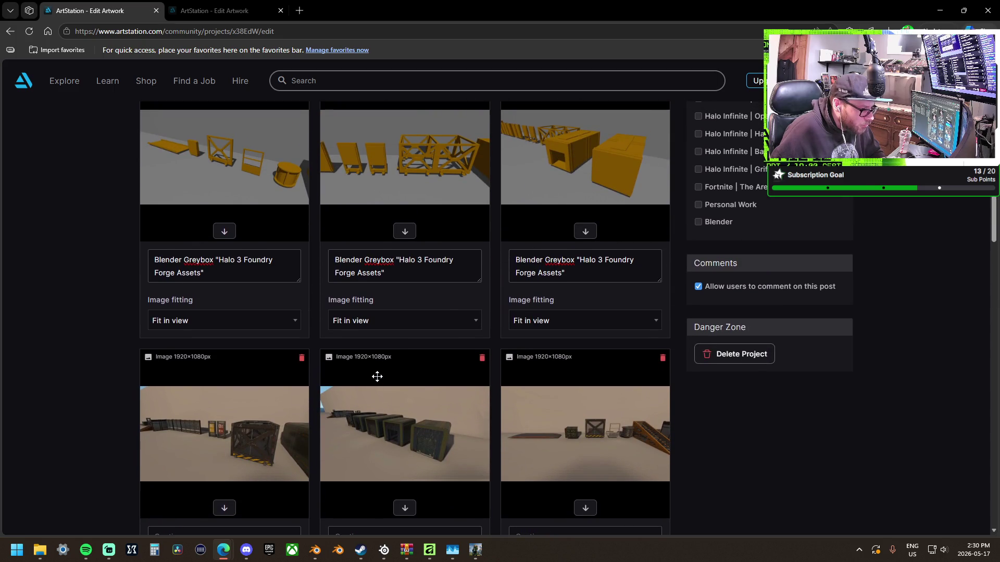
pyautogui.scroll(-3, 377, 377)
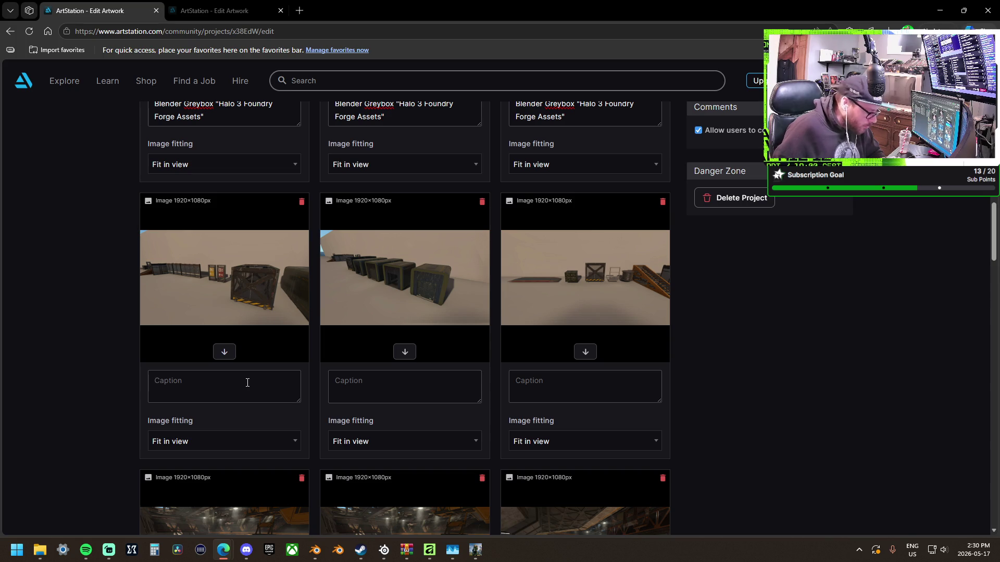
# Caption the first image 'Foundry Assets - Modular Asset Kit'.
pyautogui.write('Cust')
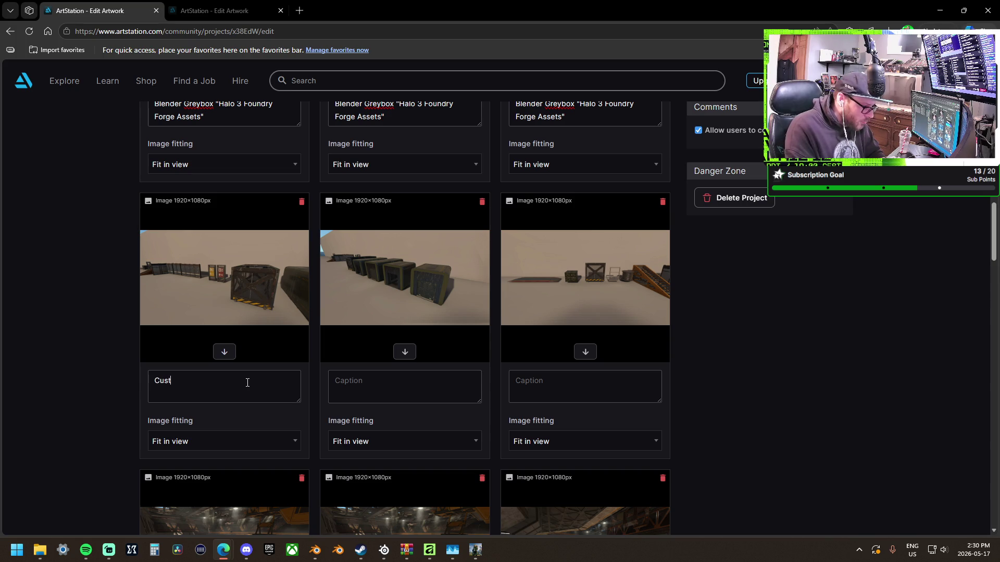
pyautogui.press('BackSpace')
pyautogui.press('BackSpace')
pyautogui.press('BackSpace')
pyautogui.write('Foundry Asset')
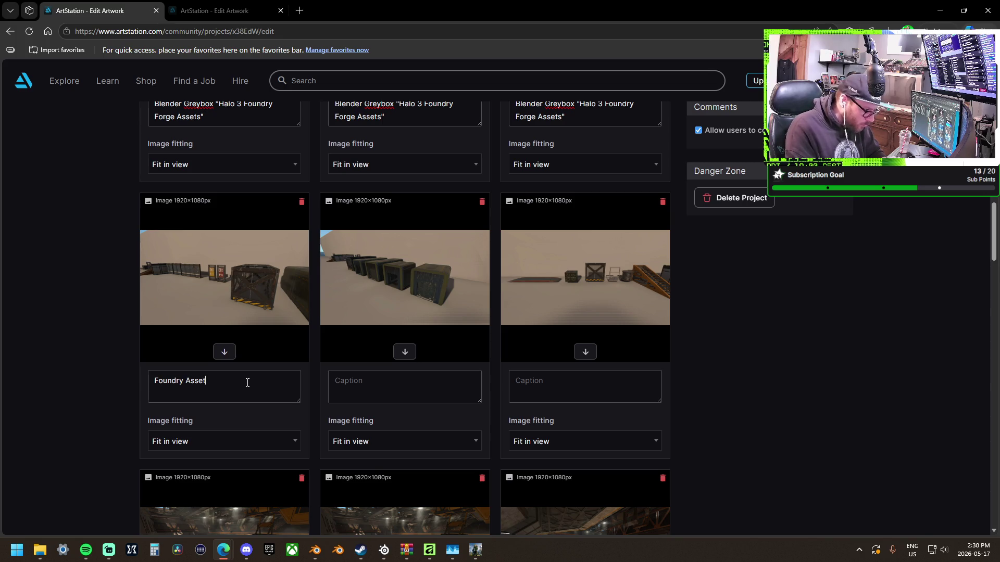
pyautogui.write('s')
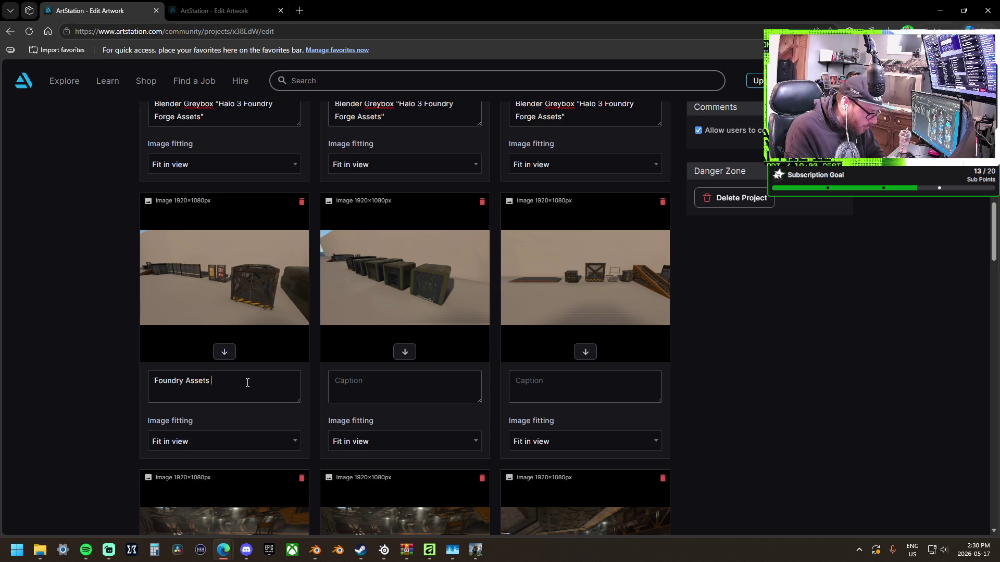
pyautogui.write('Tu')
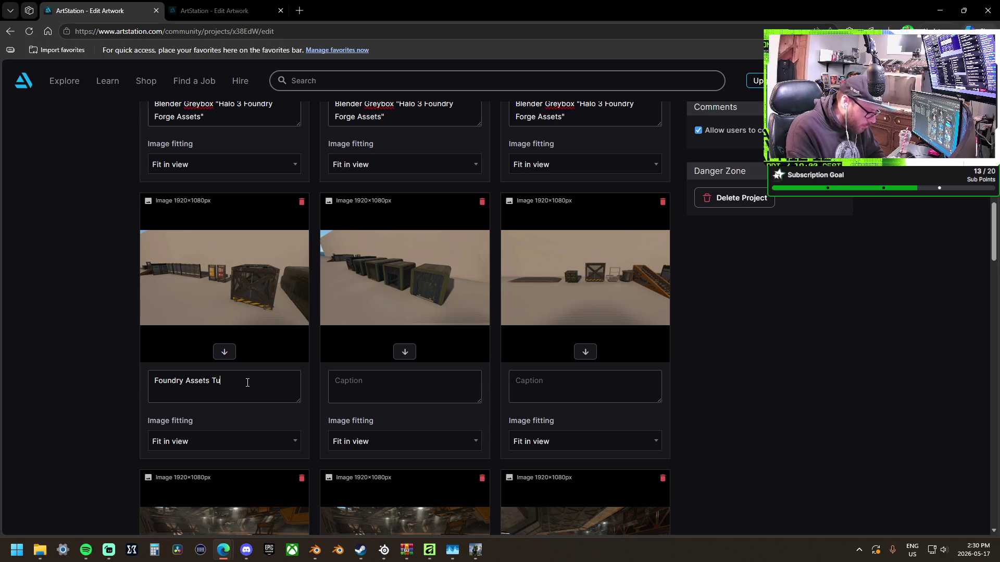
pyautogui.write('rned into')
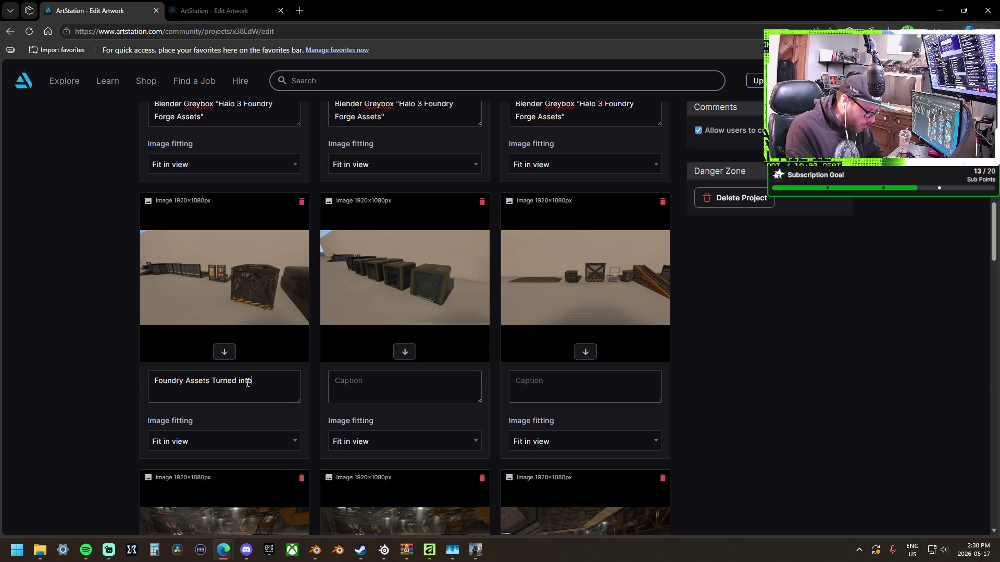
pyautogui.write(' Prefabs')
pyautogui.press('BackSpace')
pyautogui.press('BackSpace')
pyautogui.press('BackSpace')
pyautogui.press('BackSpace')
pyautogui.press('BackSpace')
pyautogui.press('BackSpace')
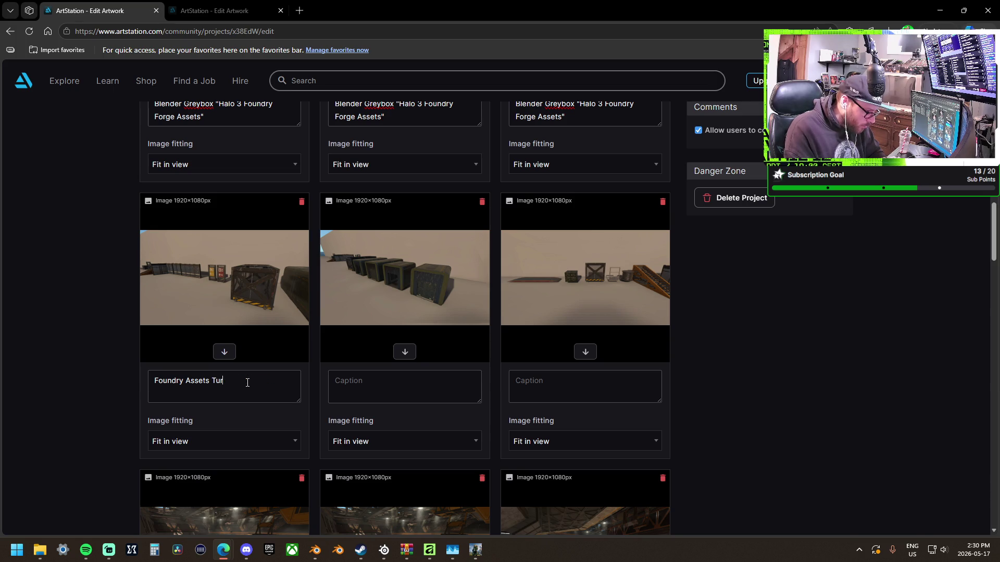
pyautogui.write('- Md')
pyautogui.write('du')
pyautogui.write('lar A')
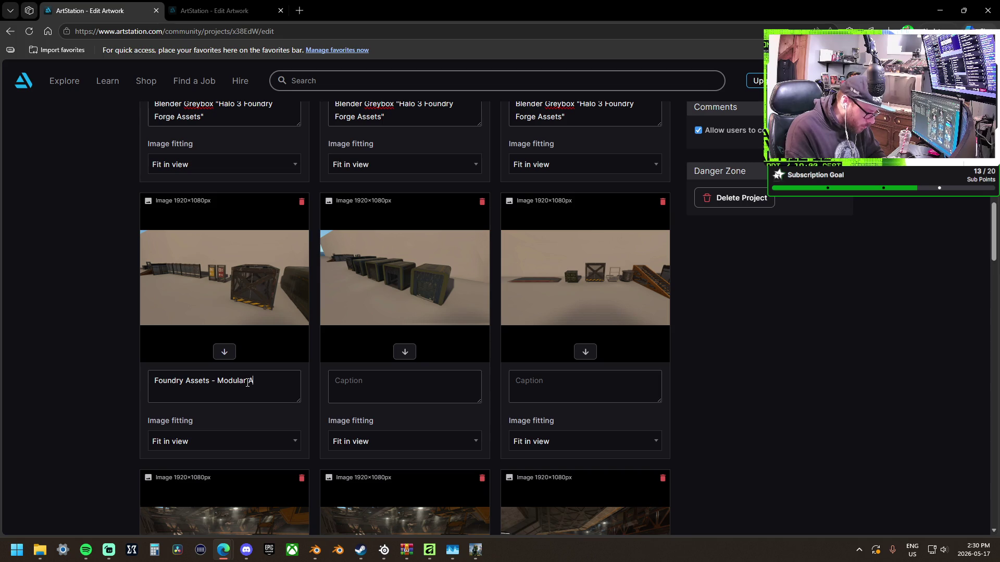
pyautogui.write('sset Kit')
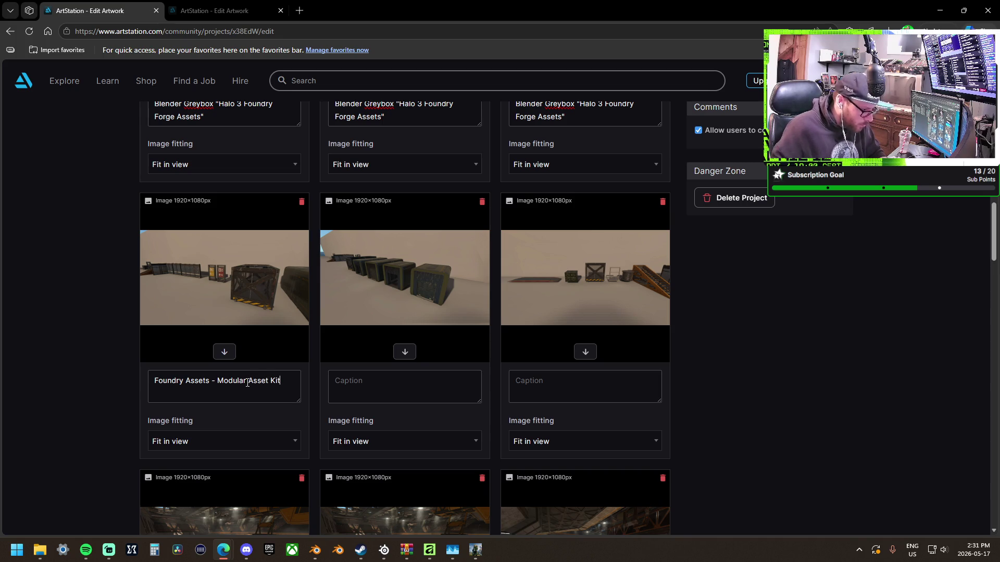
# Copy that caption into the second and third images and the next row's first caption.
pyautogui.hotkey('ctrl', 'a')
pyautogui.hotkey('ctrl', 'c')
pyautogui.click(387, 380)
pyautogui.hotkey('ctrl', 'v')
pyautogui.click(561, 386)
pyautogui.hotkey('ctrl', 'v')
pyautogui.scroll(-4, 455, 390)
pyautogui.click(246, 456)
pyautogui.hotkey('ctrl', 'v')
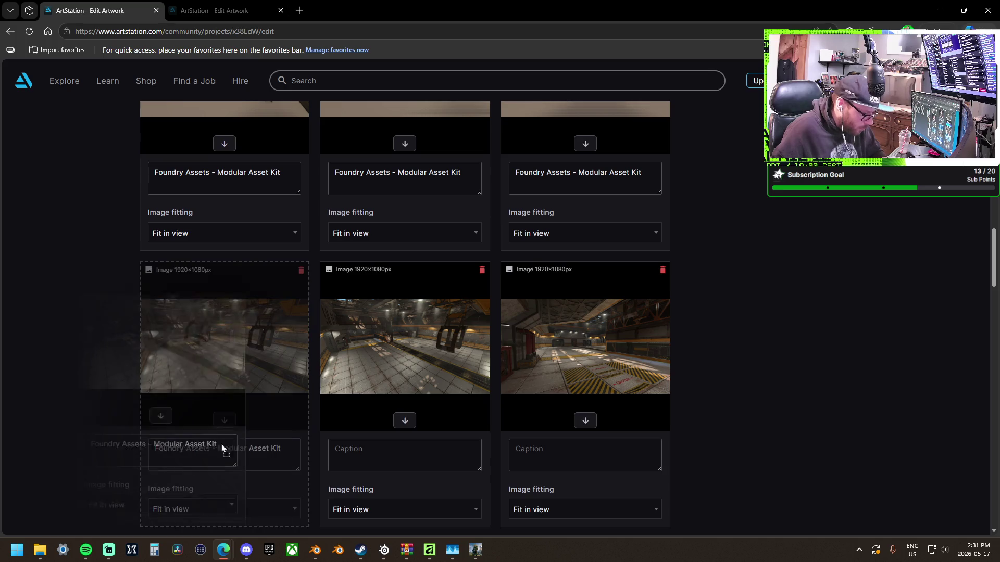
# Replace the next row's first caption with 'Foundry Canvas'.
pyautogui.tripleClick(284, 449)
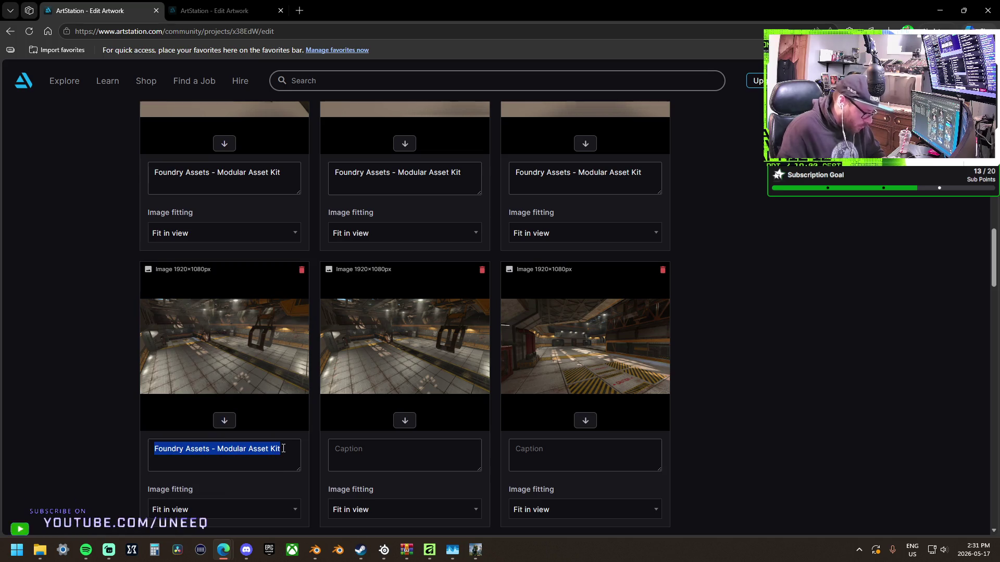
pyautogui.press('BackSpace')
pyautogui.write('Foundry Canvas')
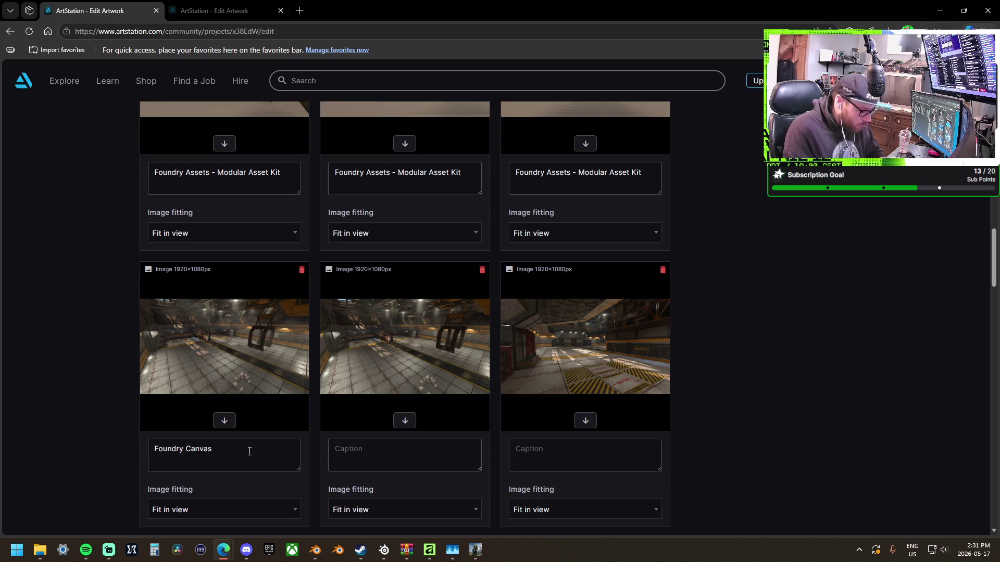
pyautogui.write('-')
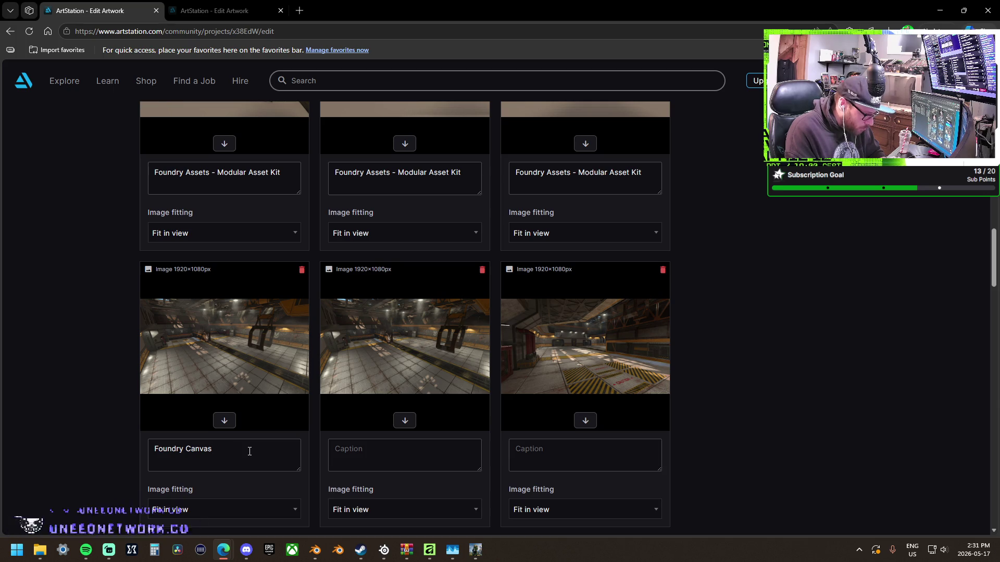
# Paste 'Foundry Canvas' into the middle and right captions of that row.
pyautogui.hotkey('ctrl', 'a')
pyautogui.hotkey('ctrl', 'c')
pyautogui.click(393, 452)
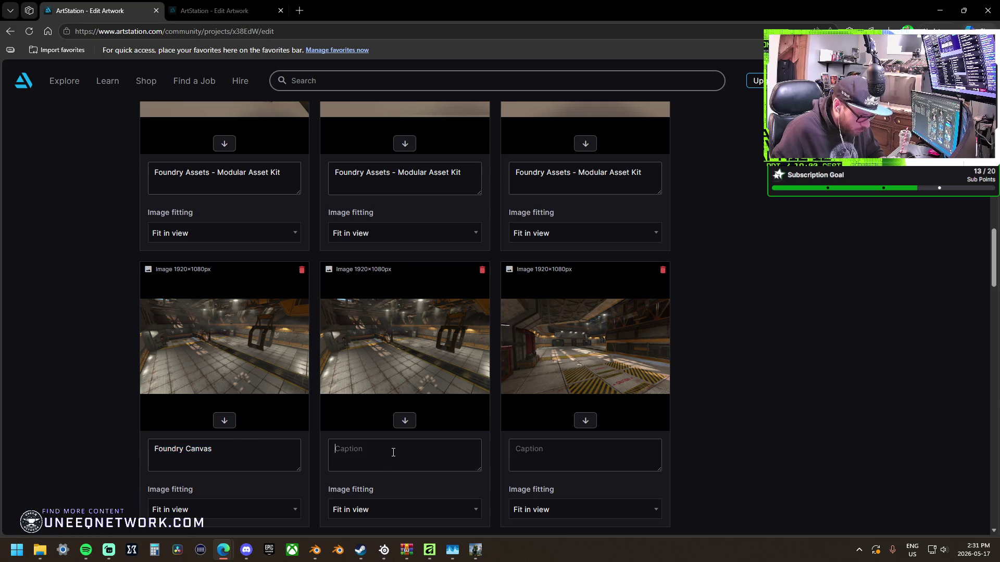
pyautogui.hotkey('ctrl', 'v')
pyautogui.click(557, 452)
pyautogui.hotkey('ctrl', 'v')
pyautogui.scroll(-5, 558, 442)
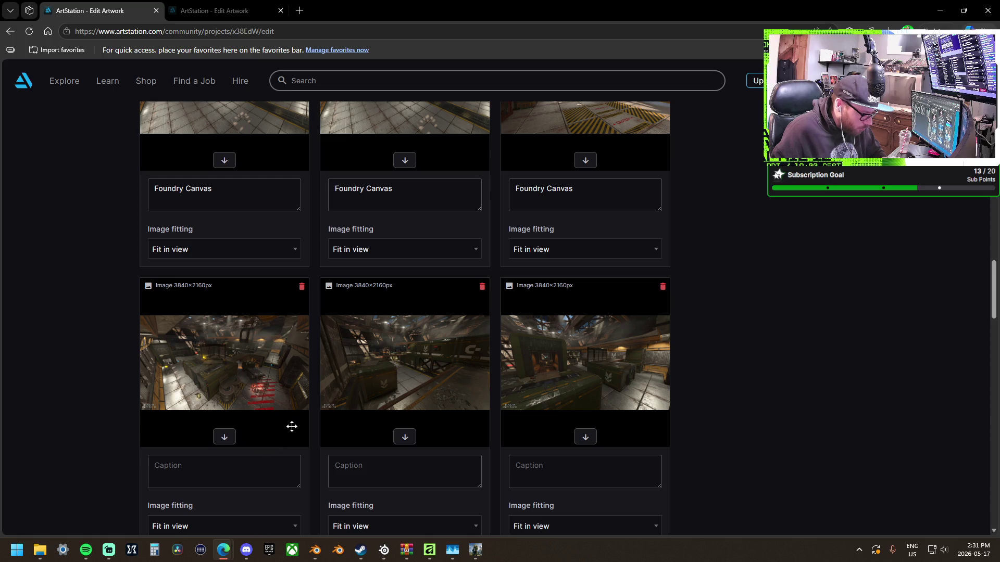
pyautogui.scroll(10, 290, 426)
pyautogui.scroll(12, 126, 361)
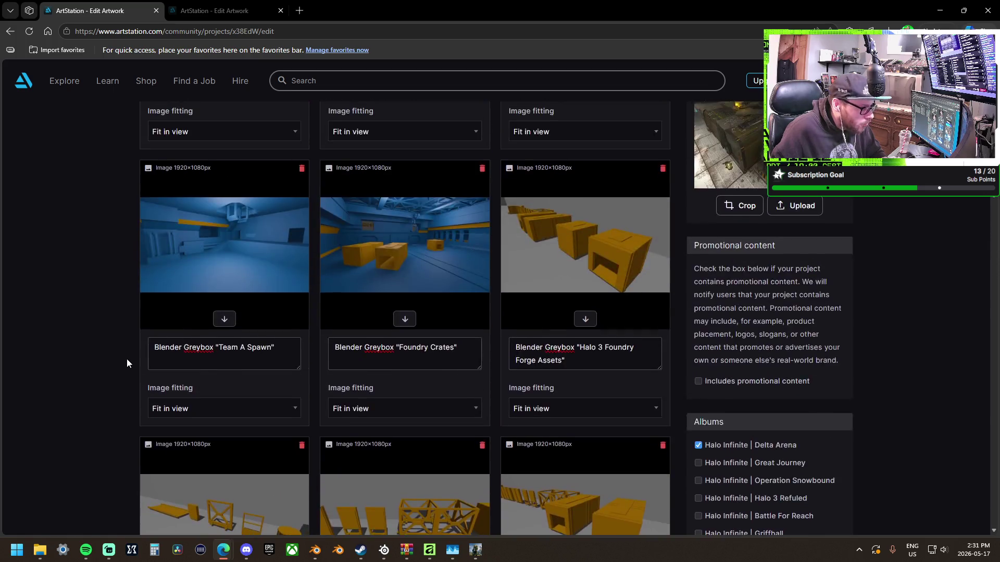
pyautogui.scroll(-15, 101, 354)
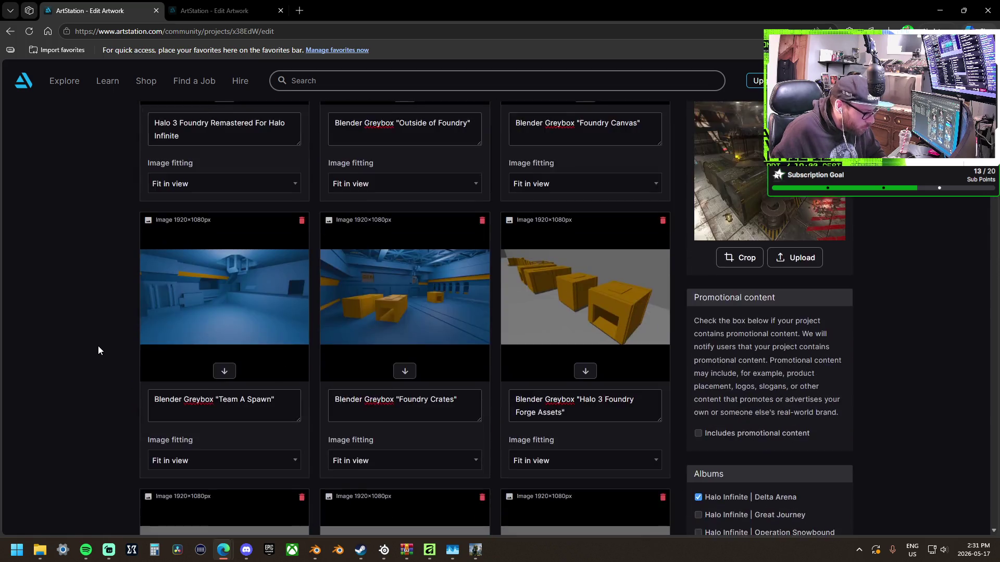
pyautogui.scroll(-2, 123, 359)
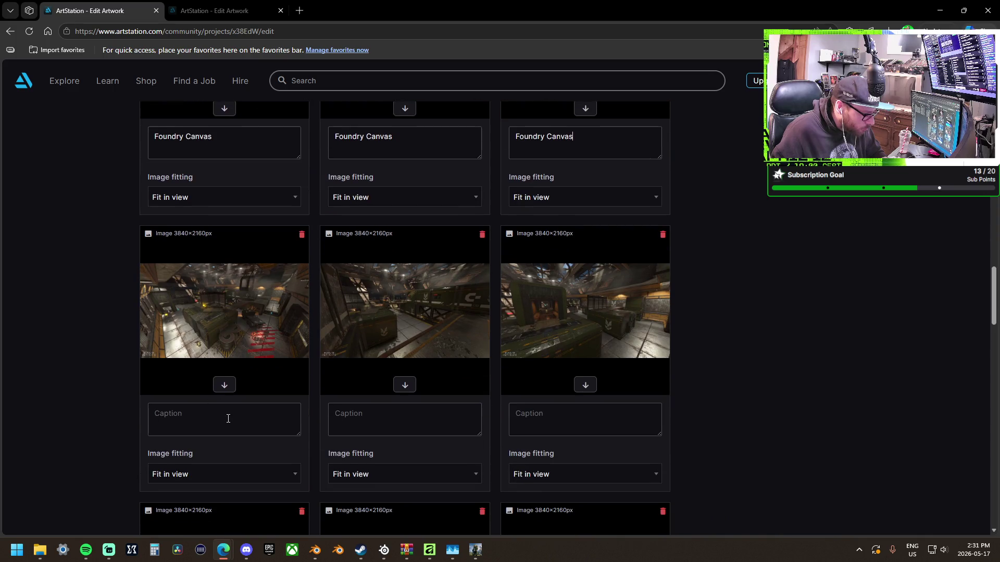
# Caption the first gameplay screenshot 'Sniper Corner', deleting the 'Original Foundry Forge Layout' words.
pyautogui.write('Or')
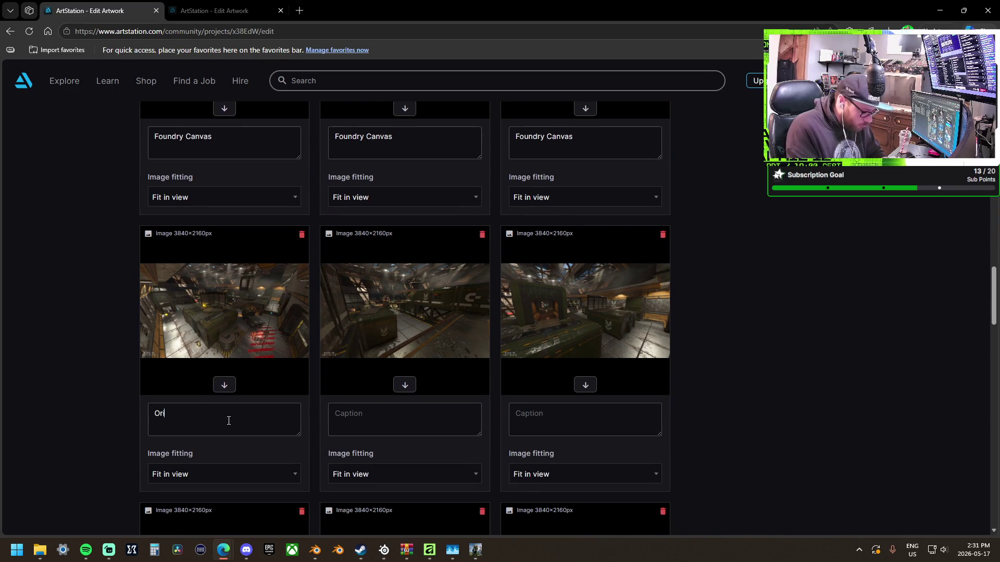
pyautogui.write('iginal Foundry')
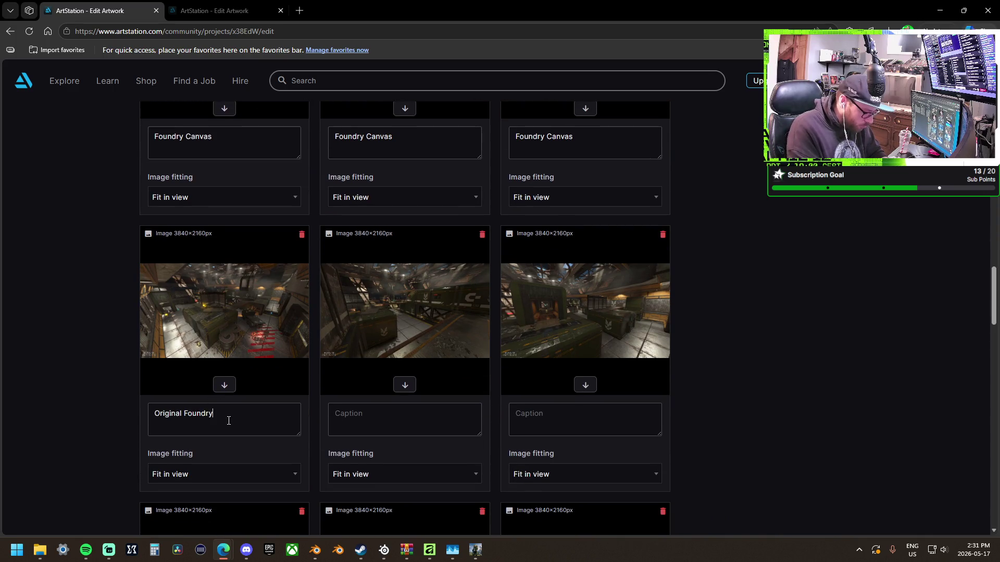
pyautogui.write(' Forge Layout')
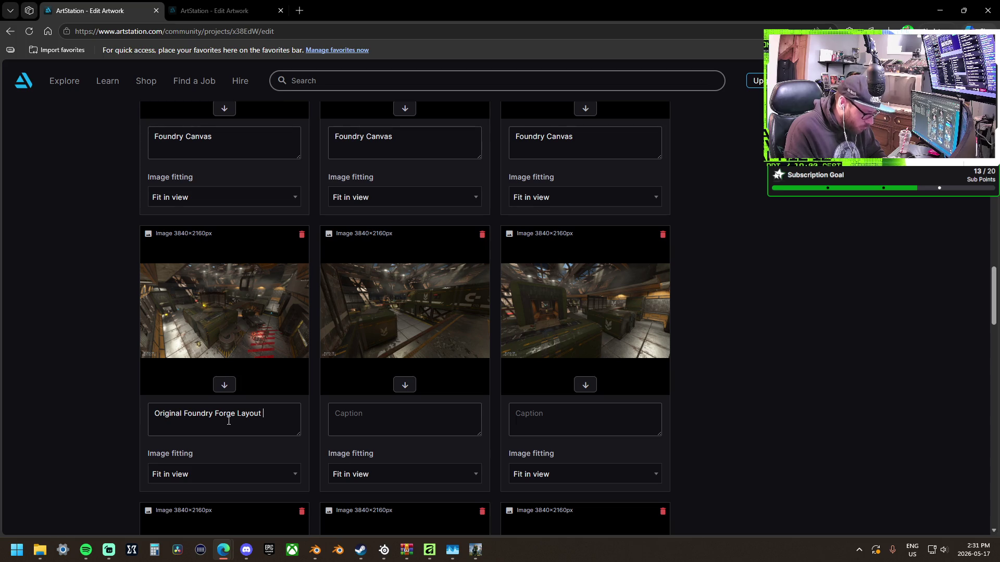
pyautogui.write('Sniper Corner')
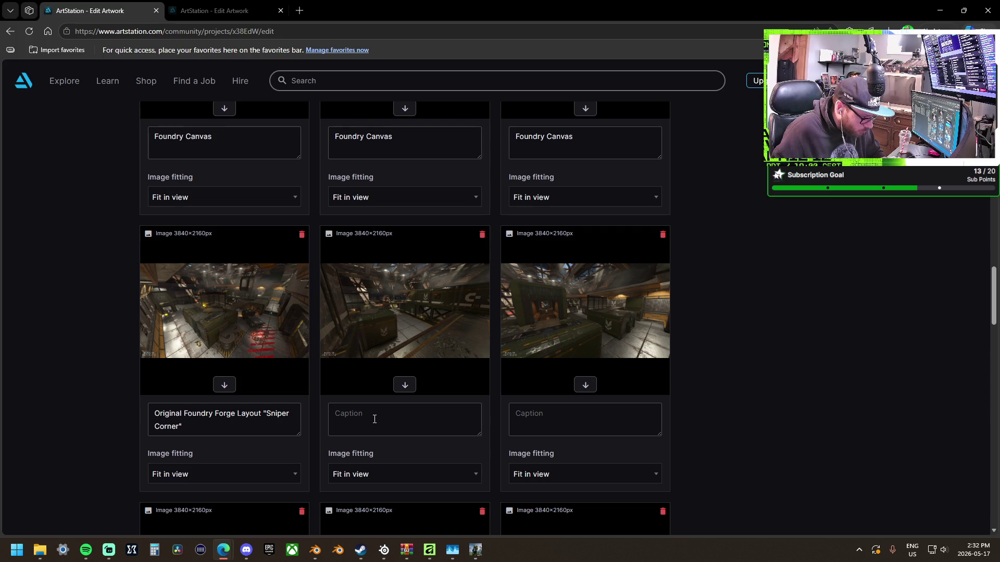
pyautogui.hotkey('ctrl', 'a')
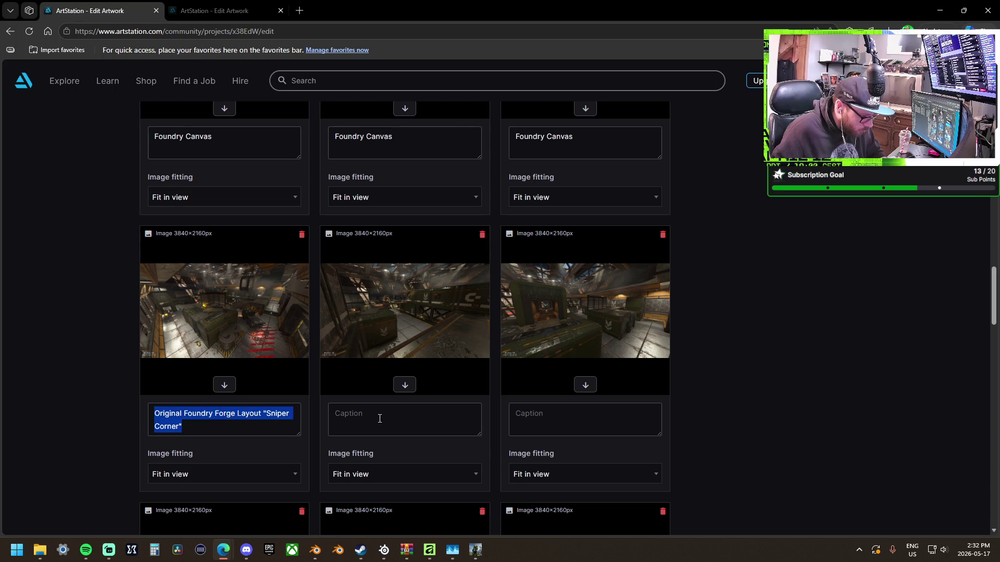
pyautogui.click(379, 419)
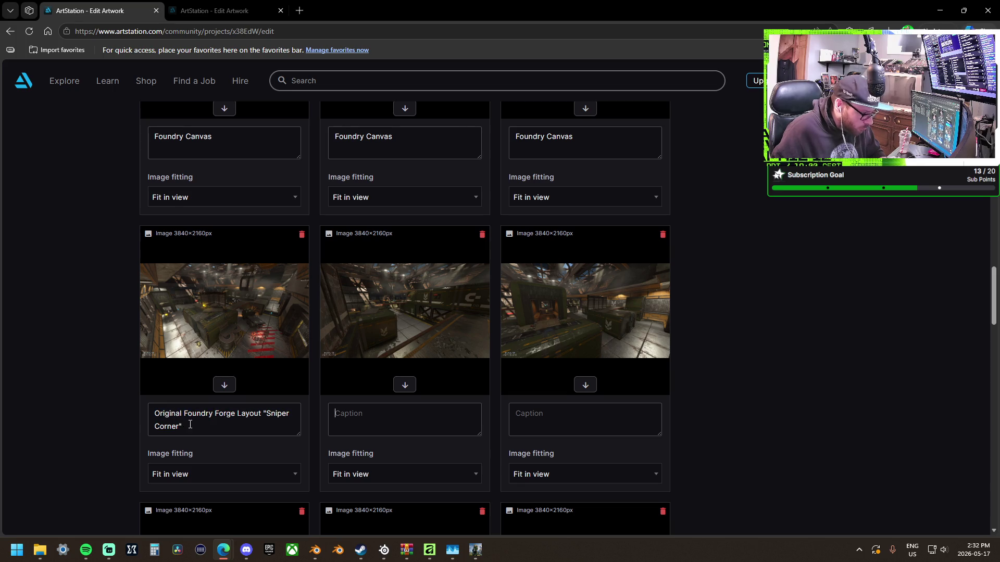
pyautogui.moveTo(263, 415); pyautogui.dragTo(152, 414)
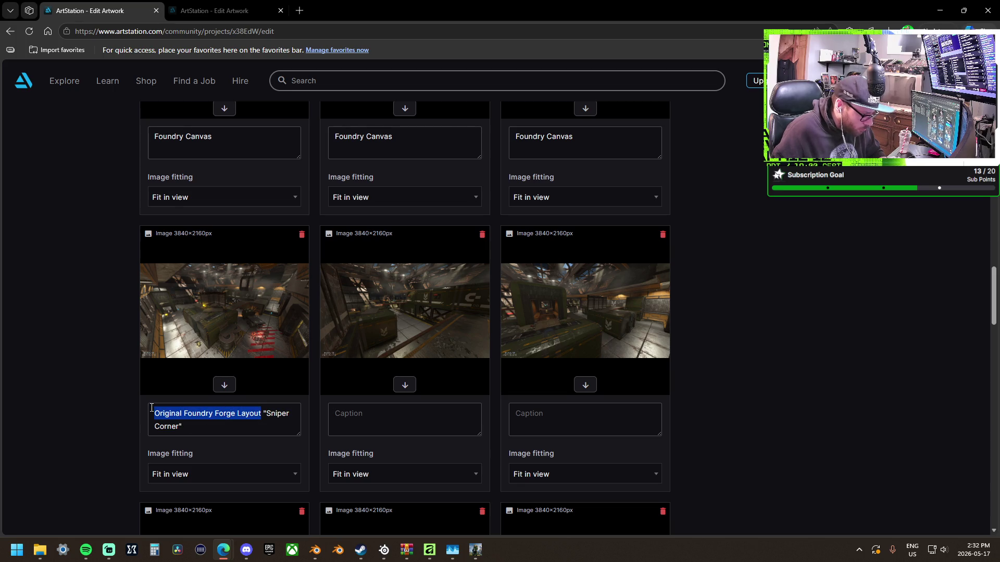
pyautogui.press('BackSpace')
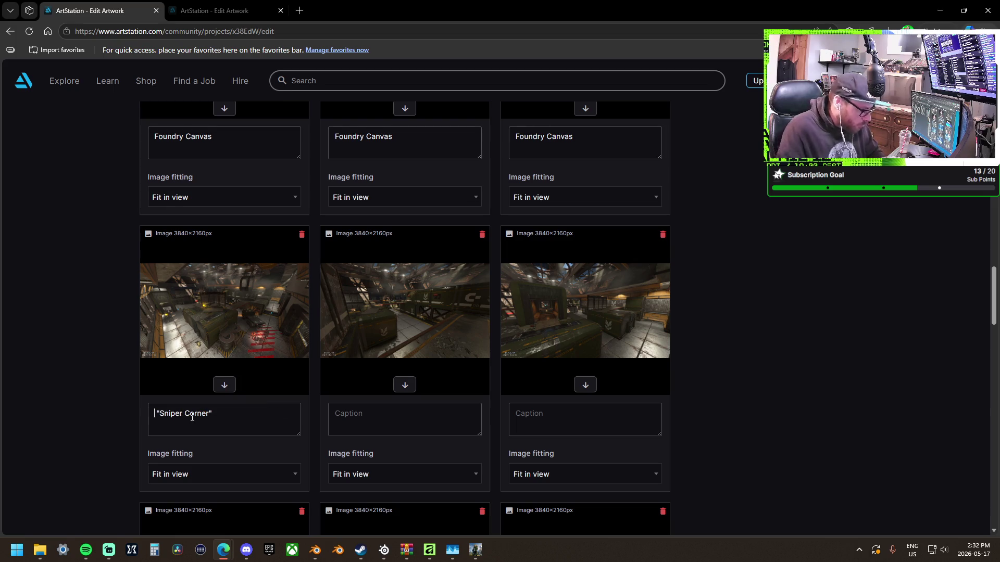
pyautogui.press('Delete')
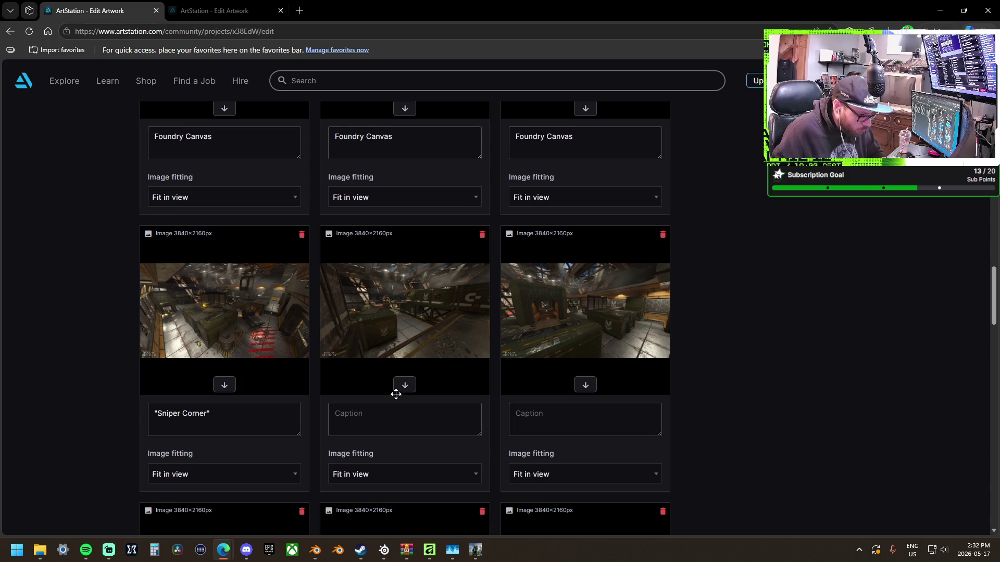
# Caption the third screenshot 'Center Map, Rocket Spawn'.
pyautogui.click(563, 416)
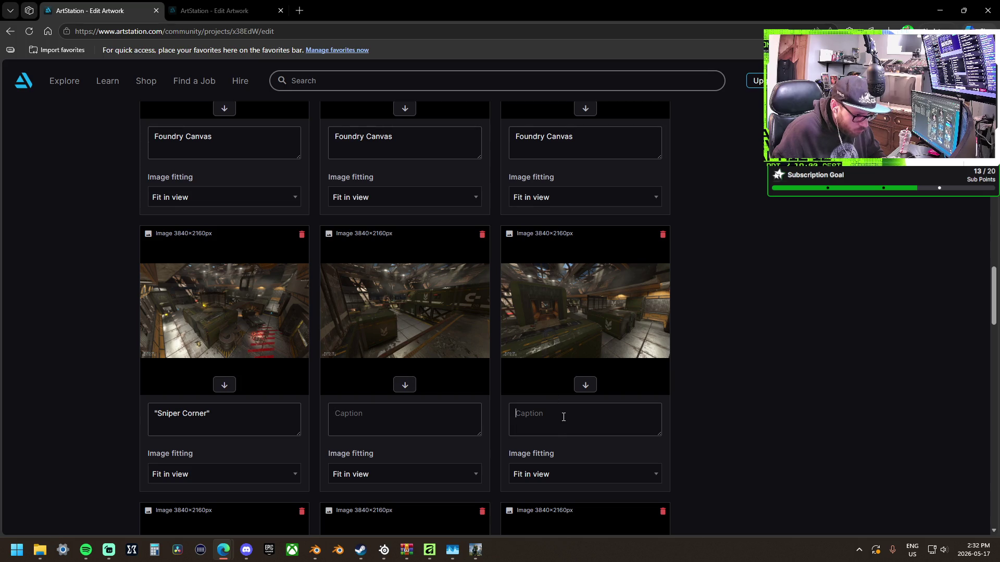
pyautogui.write('Cen')
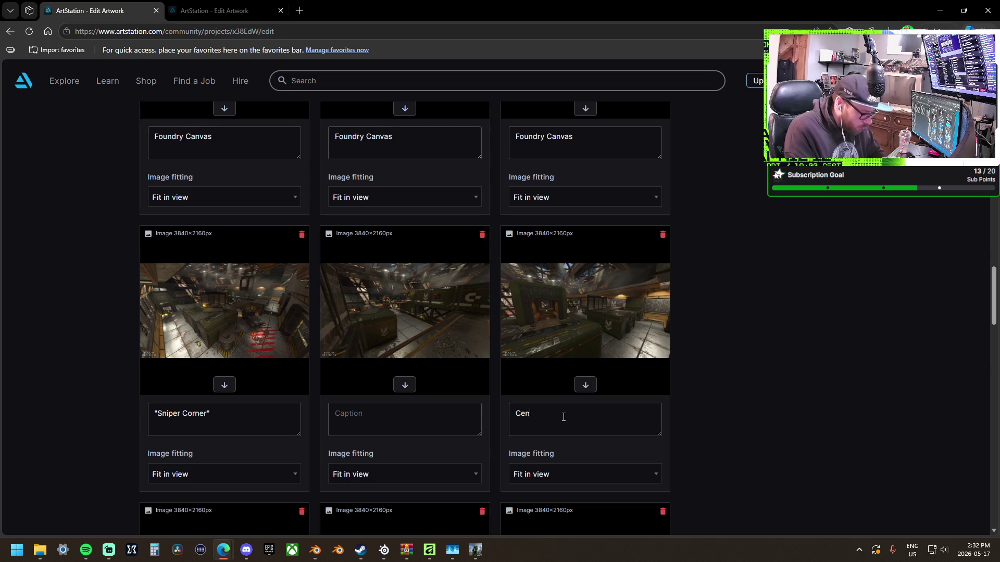
pyautogui.write('ter Map,')
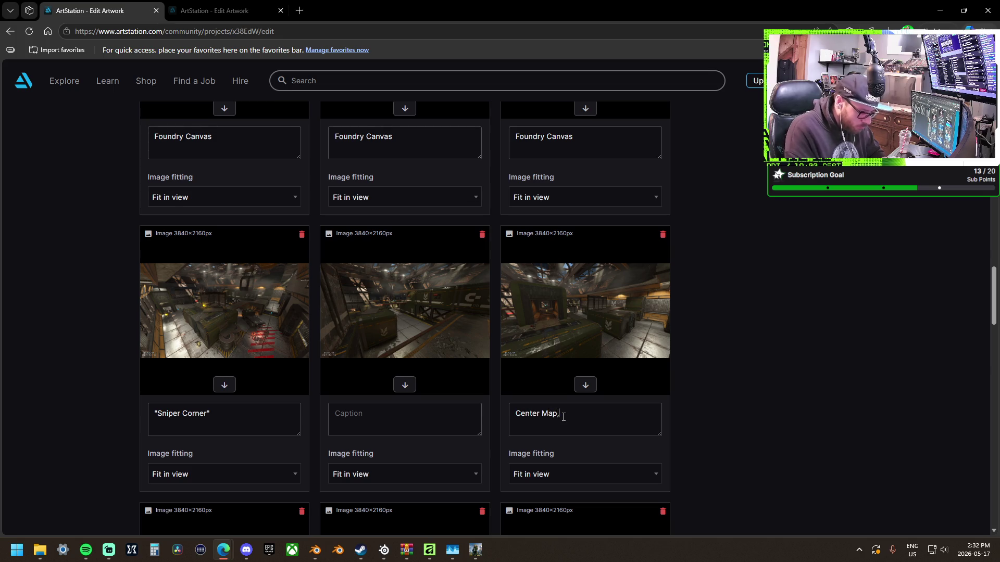
pyautogui.write(' Rock')
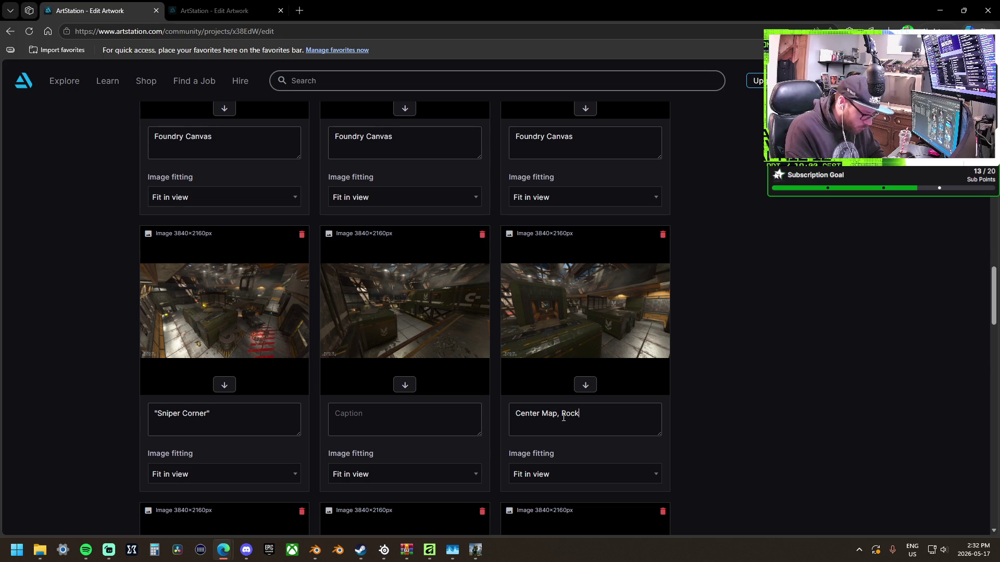
pyautogui.write('et Spawn')
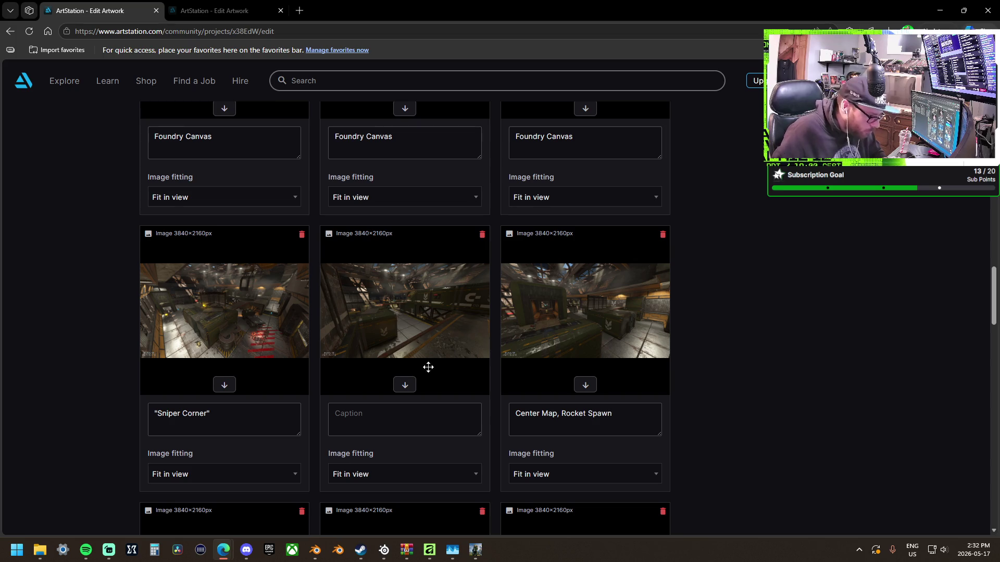
pyautogui.scroll(-5, 420, 422)
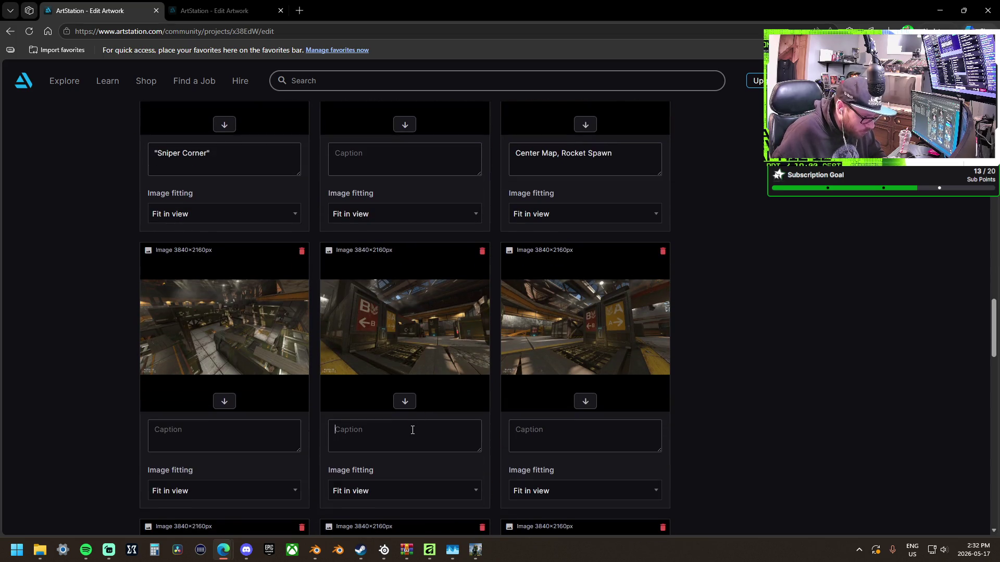
# Caption the middle and right screenshots 'Classic A and B Signs' by copying the text across.
pyautogui.click(413, 430)
pyautogui.write('Classic A')
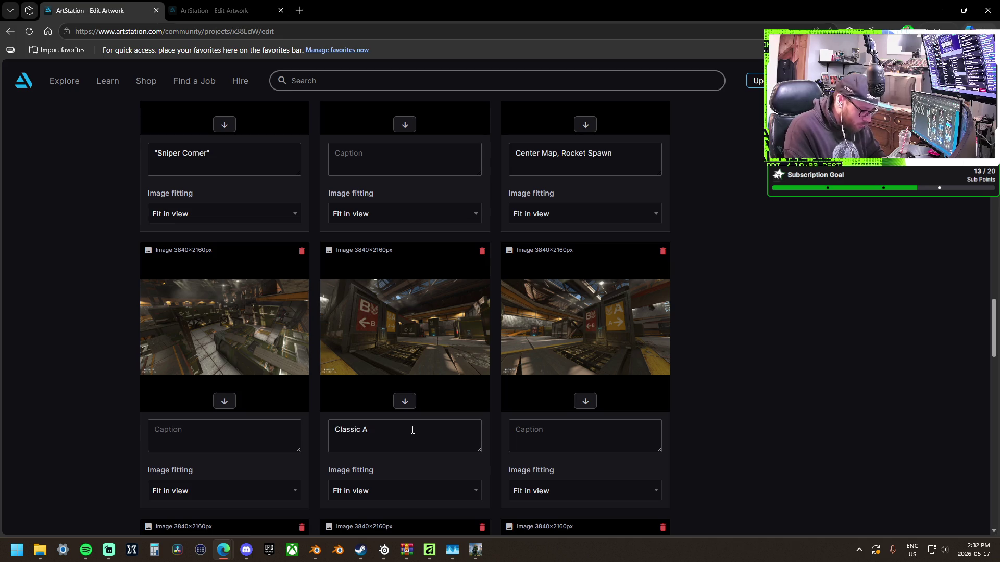
pyautogui.write(' and B S')
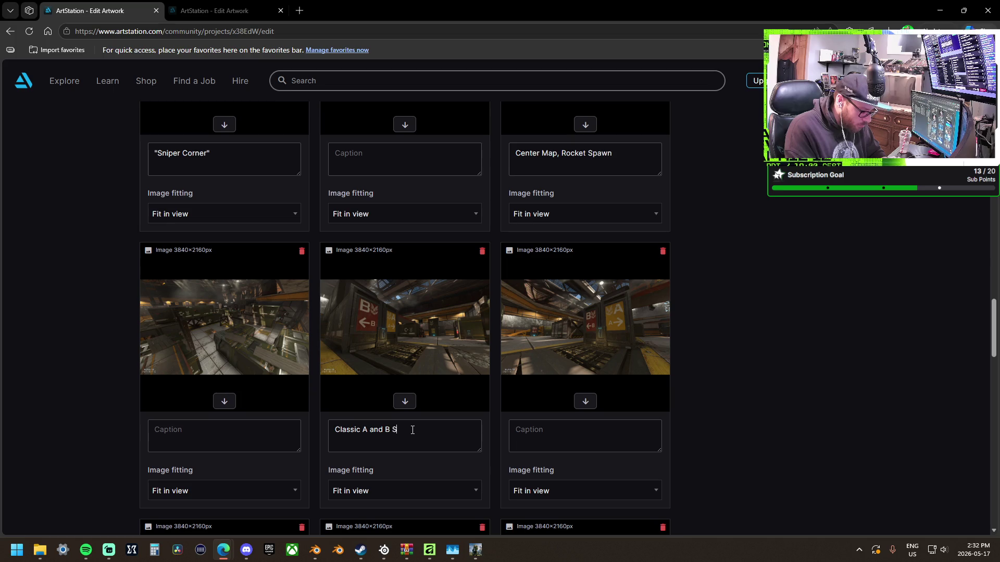
pyautogui.write('igns')
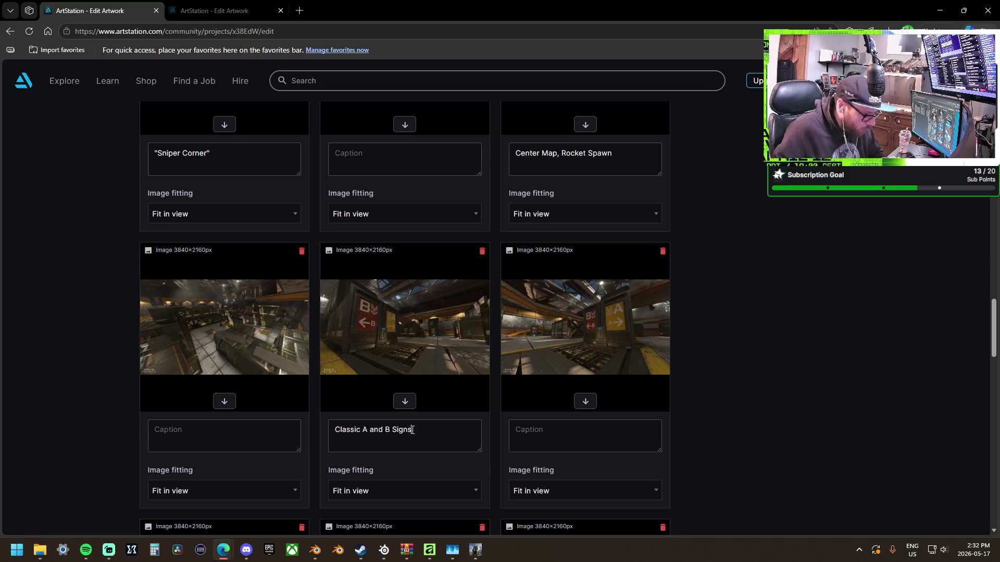
pyautogui.hotkey('ctrl', 'a')
pyautogui.hotkey('ctrl', 'c')
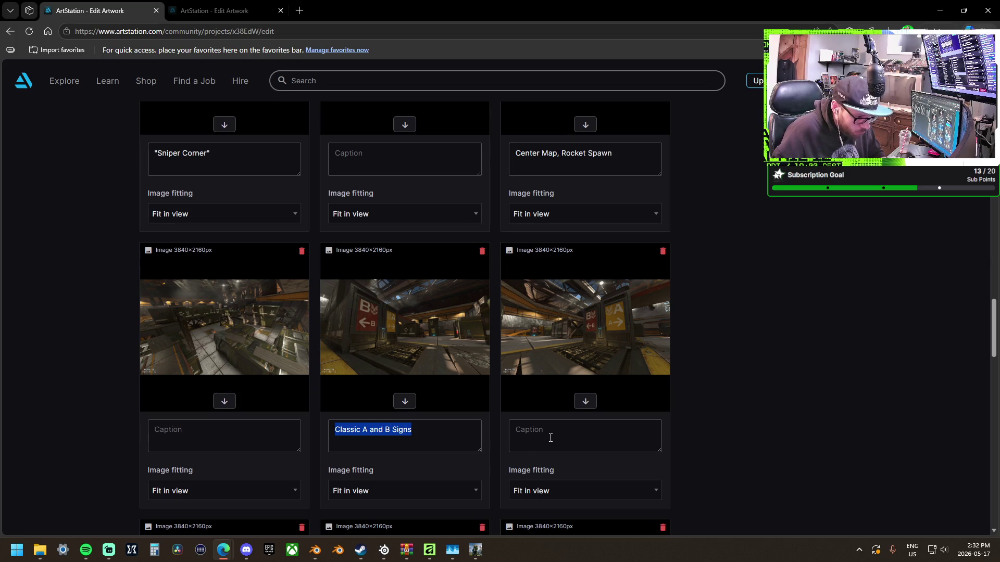
pyautogui.click(551, 438)
pyautogui.hotkey('ctrl', 'v')
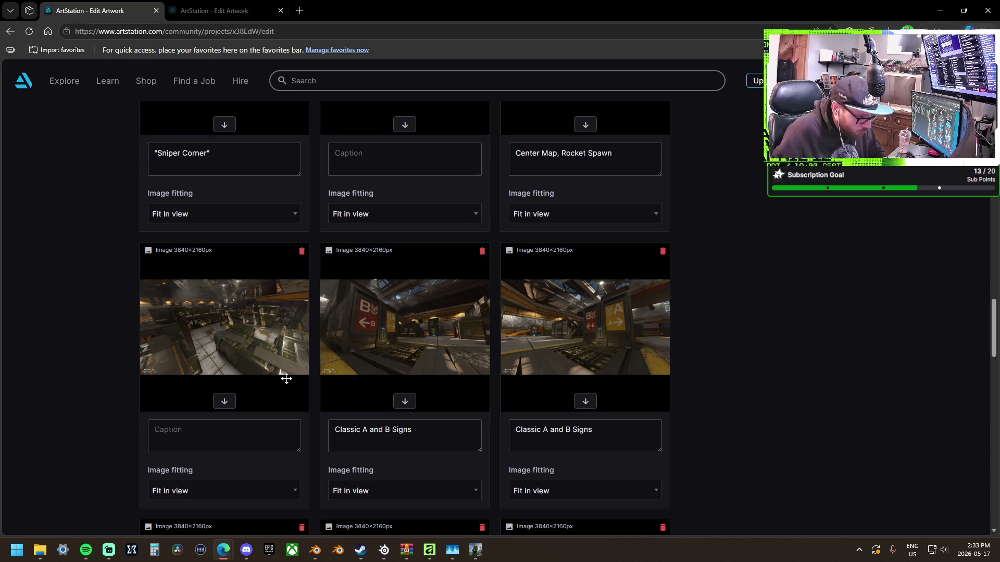
# Caption the left screenshot of the row 'B Side'.
pyautogui.click(255, 439)
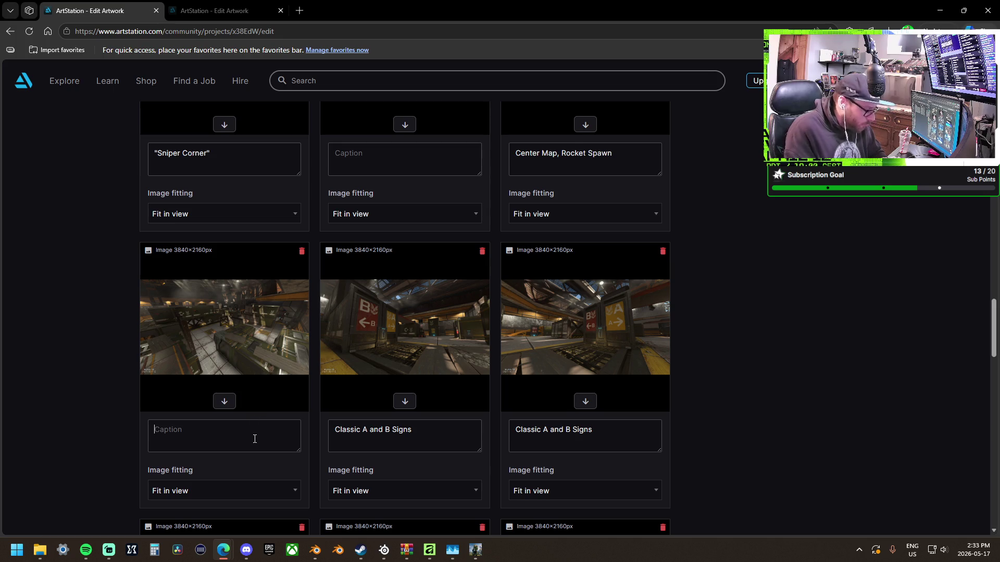
pyautogui.write('Bom')
pyautogui.press('BackSpace')
pyautogui.press('BackSpace')
pyautogui.write('Side')
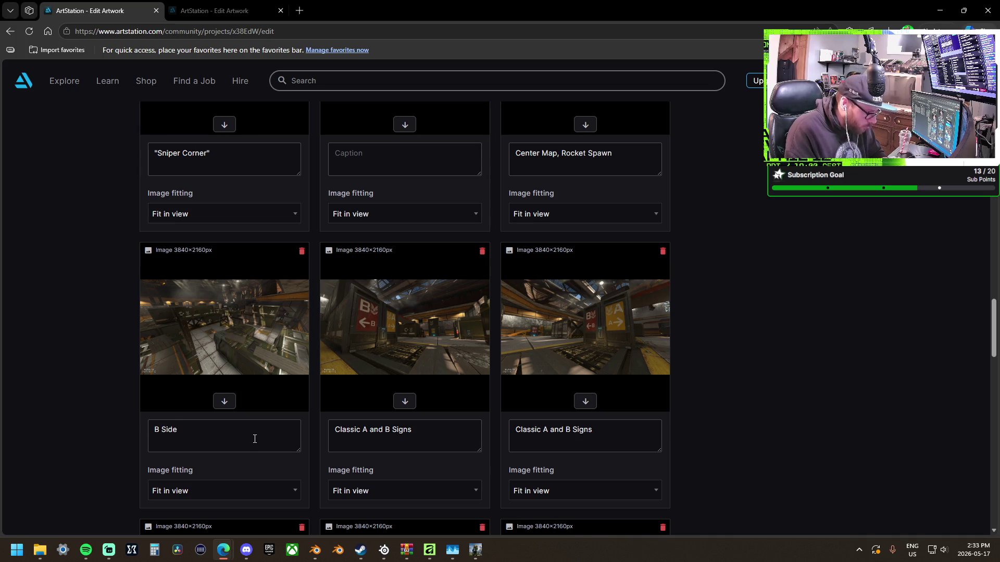
pyautogui.scroll(-3, 245, 432)
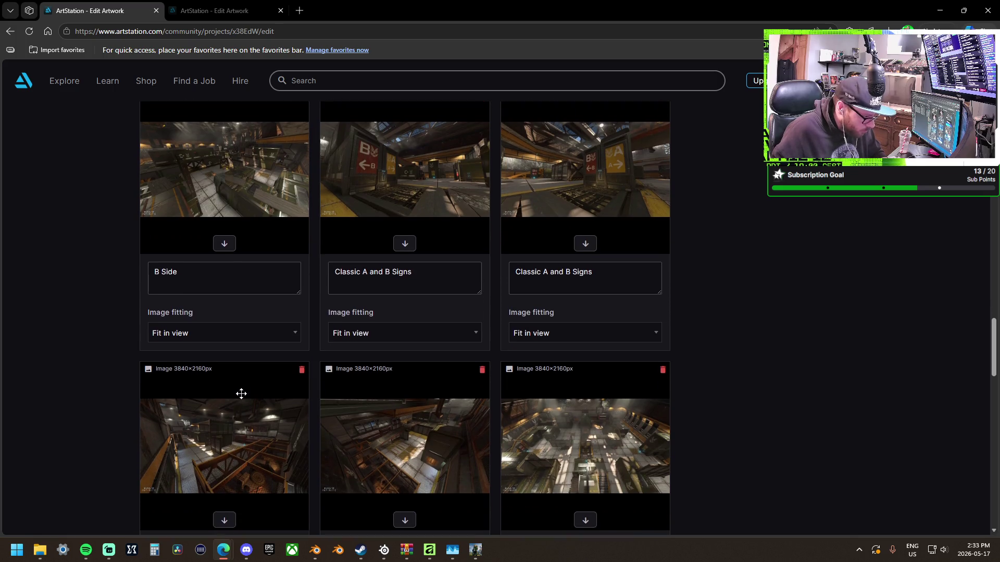
# Caption the next row's left and middle screenshots 'A Team Spawn' and 'B Team Spawn'.
pyautogui.scroll(-1, 241, 394)
pyautogui.click(225, 503)
pyautogui.write('A Team Spawn')
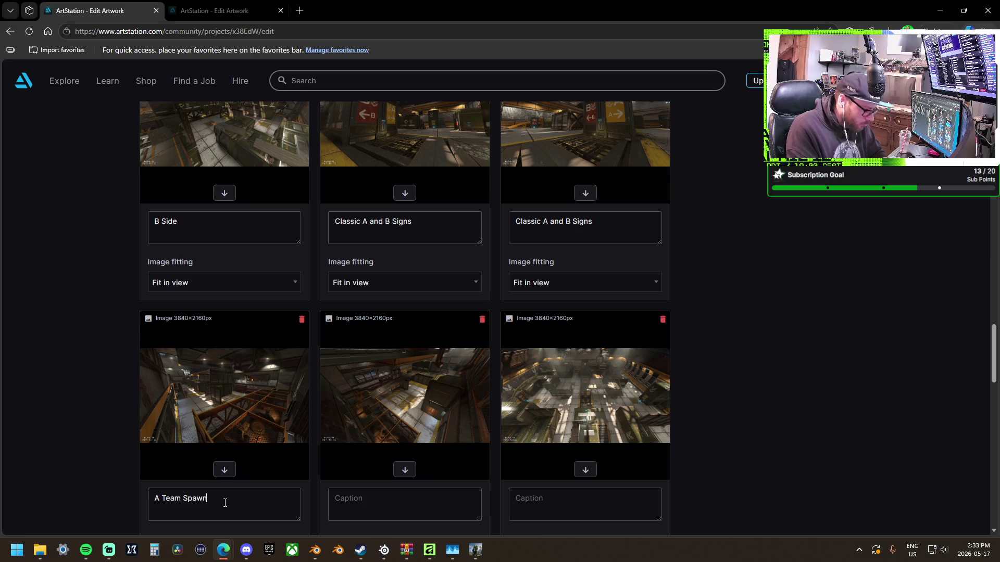
pyautogui.hotkey('ctrl', 'a')
pyautogui.hotkey('ctrl', 'c')
pyautogui.click(379, 513)
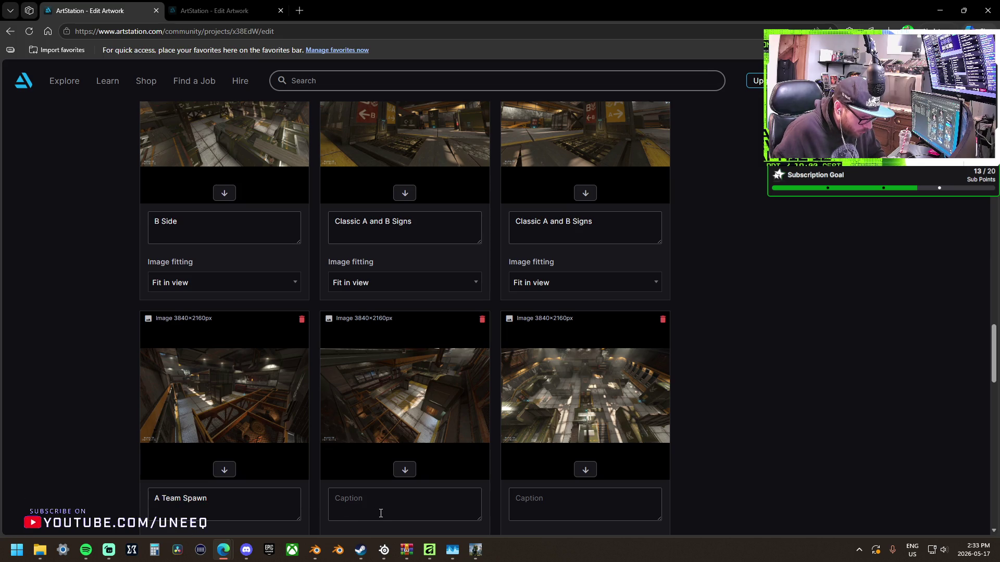
pyautogui.hotkey('ctrl', 'v')
pyautogui.doubleClick(332, 497)
pyautogui.write('B')
# Caption the right screenshot 'Map Over View' and the last one 'B side looking to Mid'.
pyautogui.click(575, 503)
pyautogui.write('Map Over View')
pyautogui.scroll(-4, 549, 475)
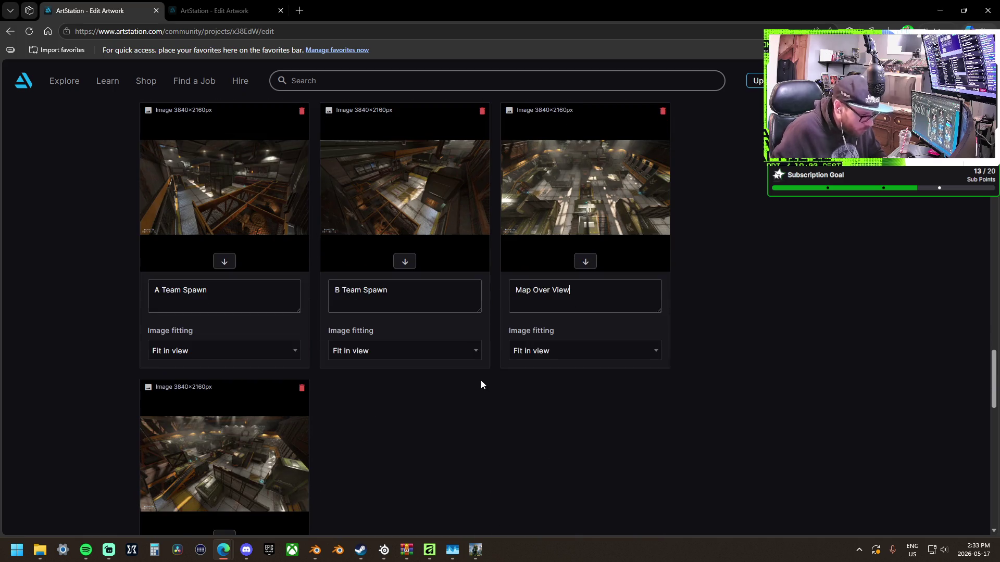
pyautogui.scroll(-1, 463, 416)
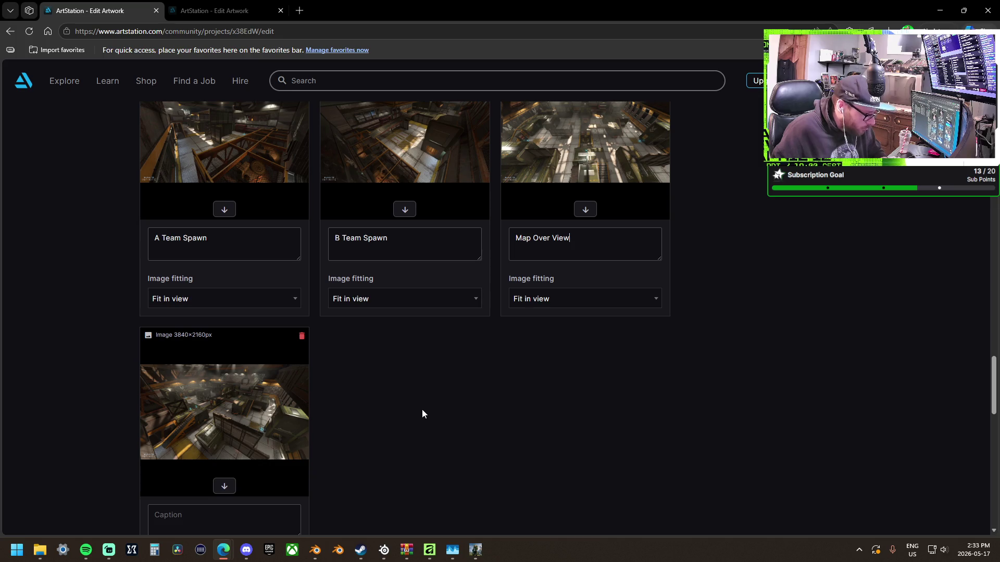
pyautogui.click(231, 517)
pyautogui.write('B side looking to Mi')
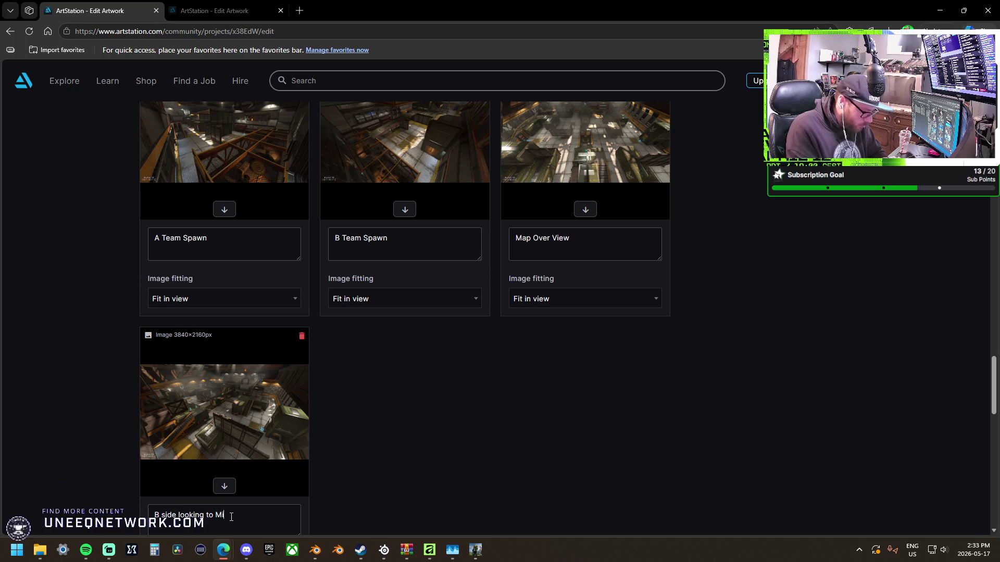
pyautogui.write('d')
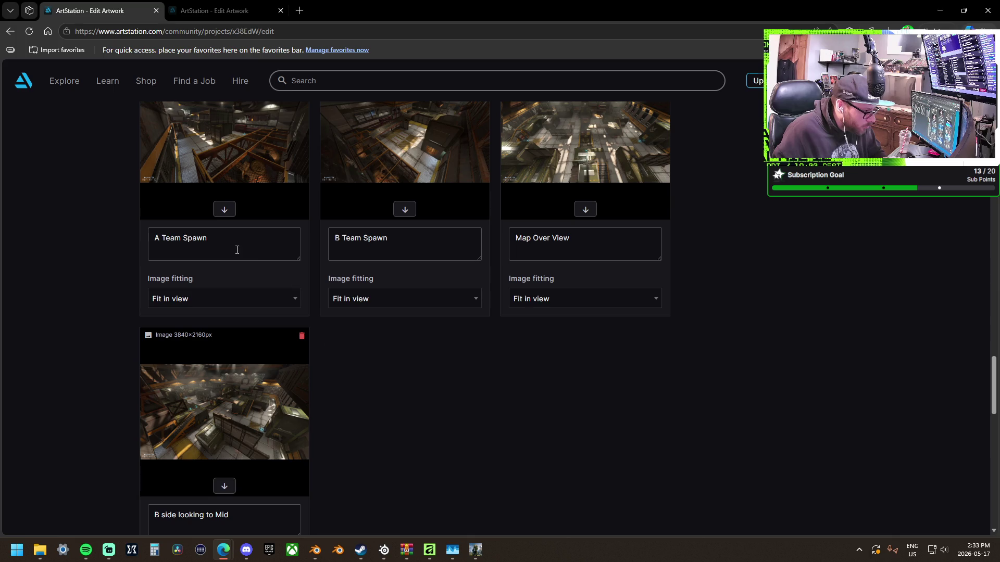
pyautogui.scroll(-3, 226, 238)
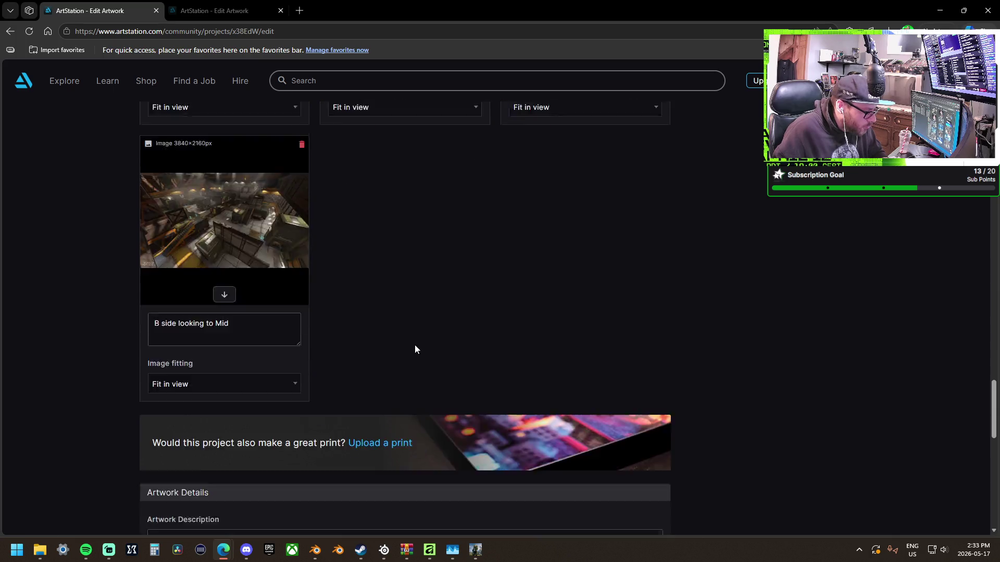
# Caption the uncaptioned truck screenshot 'Truck Spawn looking to Mid'.
pyautogui.scroll(10, 460, 348)
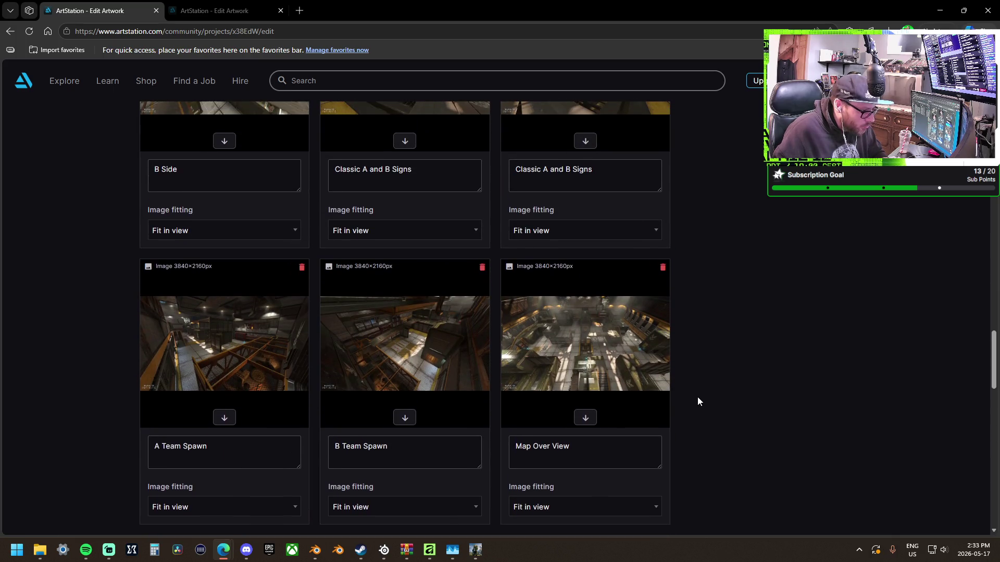
pyautogui.scroll(4, 698, 400)
pyautogui.scroll(2, 698, 400)
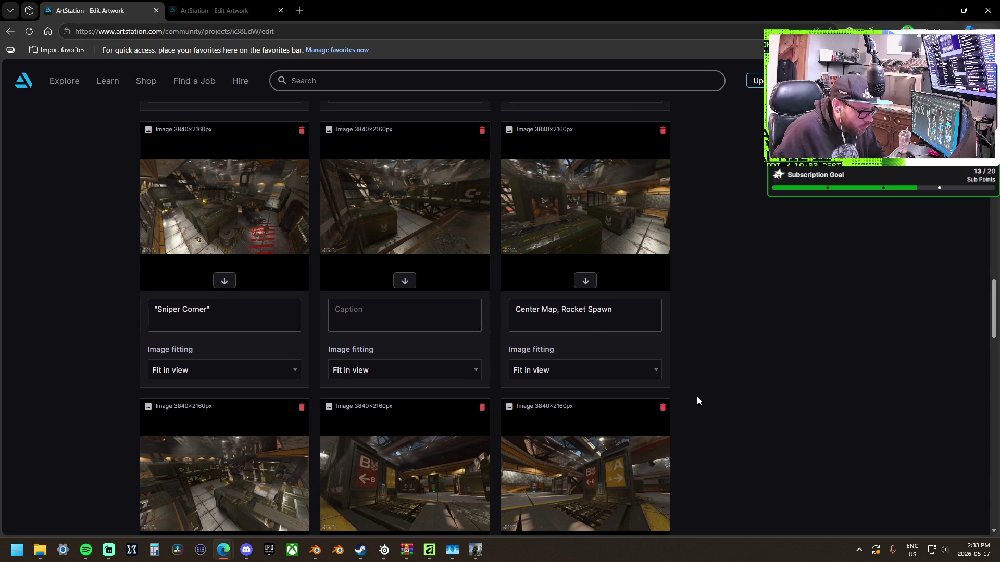
pyautogui.click(416, 324)
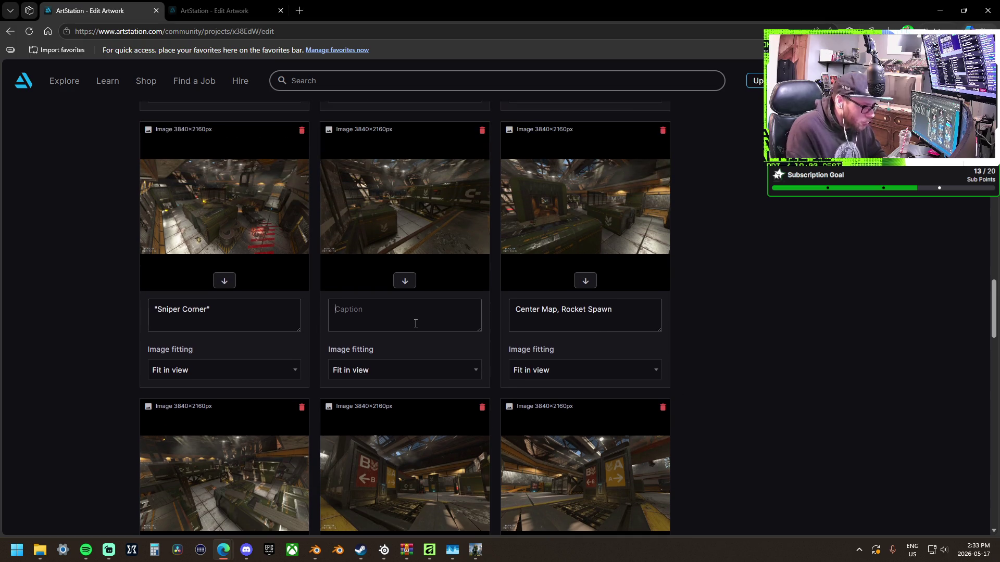
pyautogui.write('Truck Spawn looking to Mid')
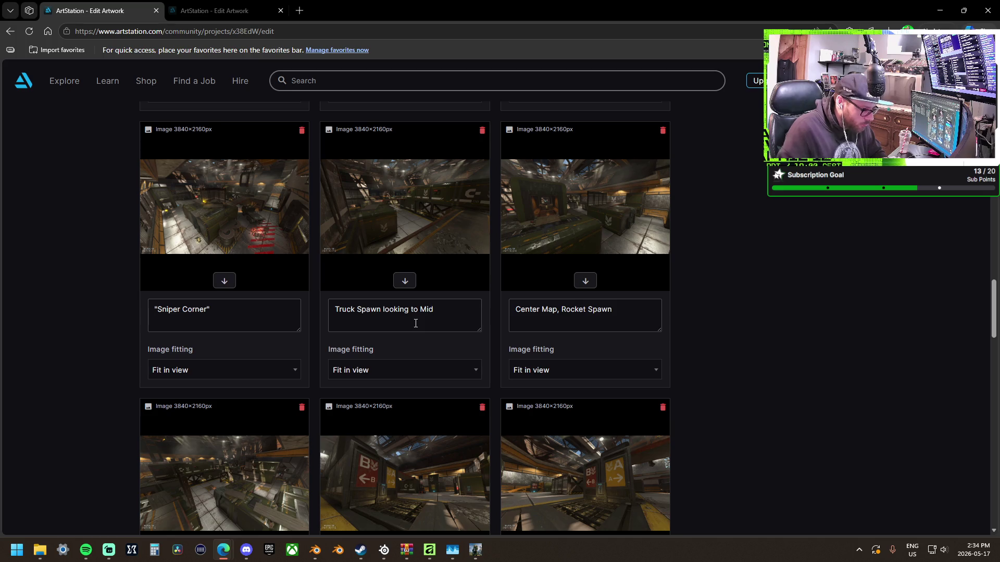
# Append 'Angle 01' to the first Foundry Canvas caption.
pyautogui.scroll(5, 423, 321)
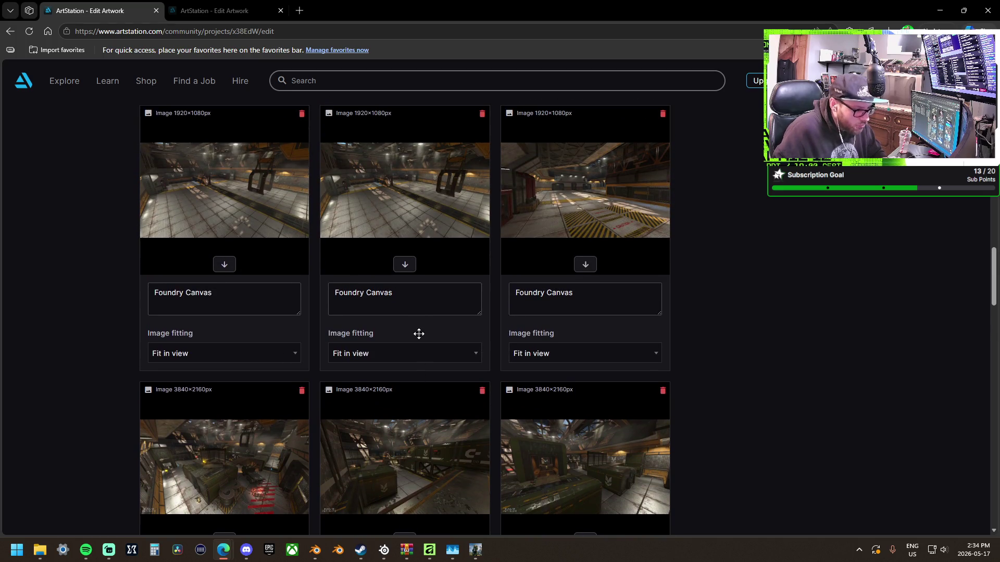
pyautogui.scroll(3, 417, 335)
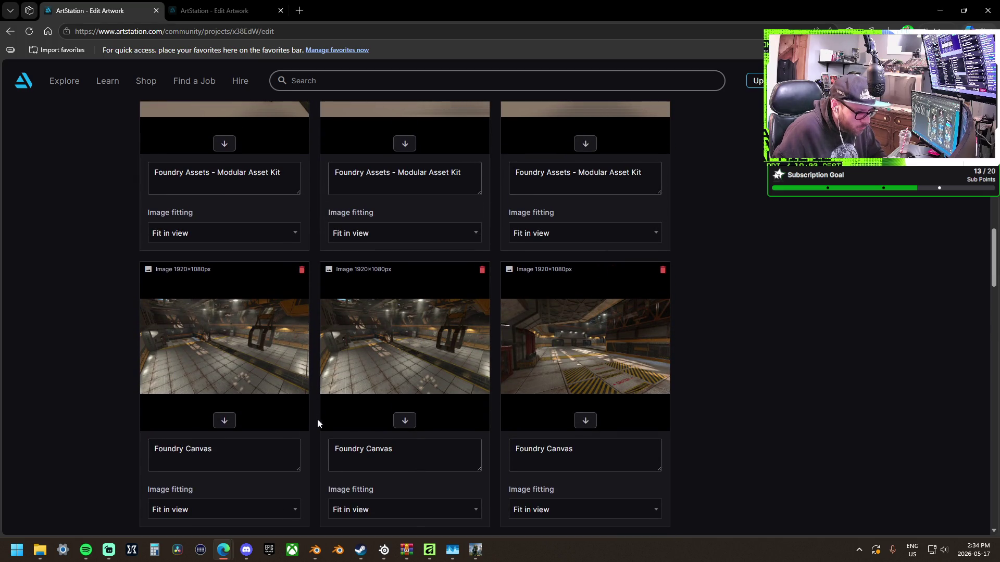
pyautogui.scroll(-5, 263, 443)
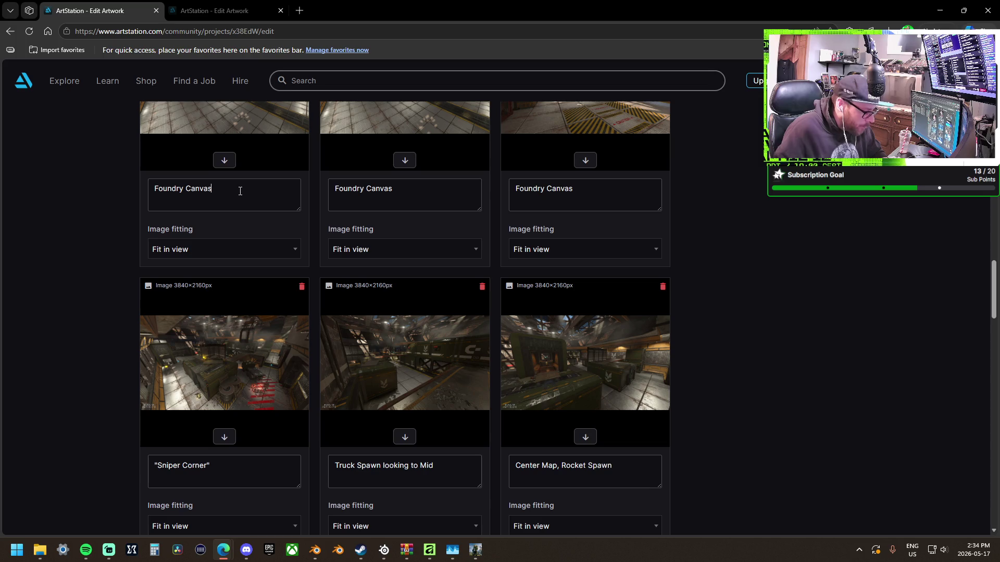
pyautogui.write('Angle')
pyautogui.press('BackSpace')
pyautogui.press('BackSpace')
pyautogui.write('el')
pyautogui.press('BackSpace')
pyautogui.write('le')
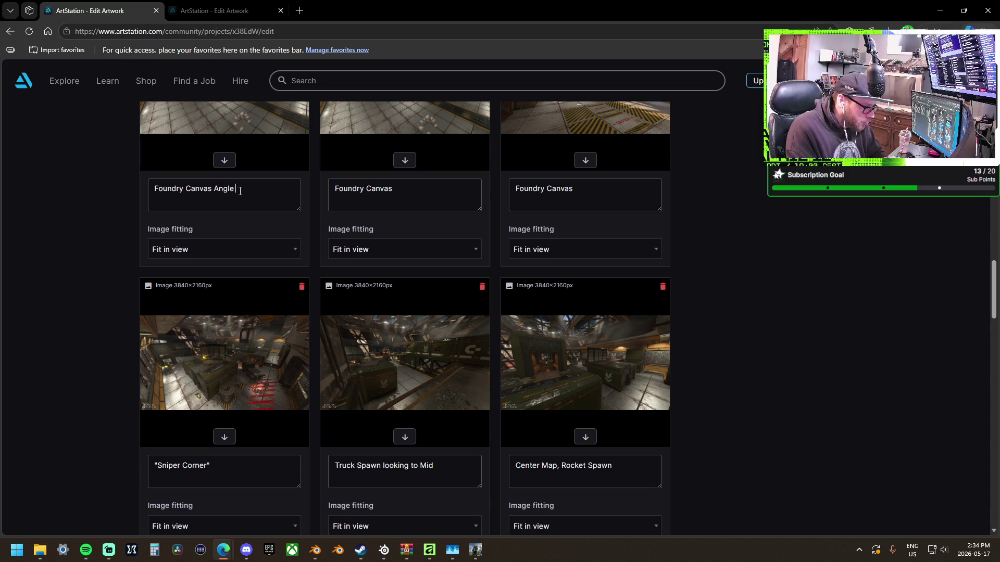
pyautogui.press('BackSpace')
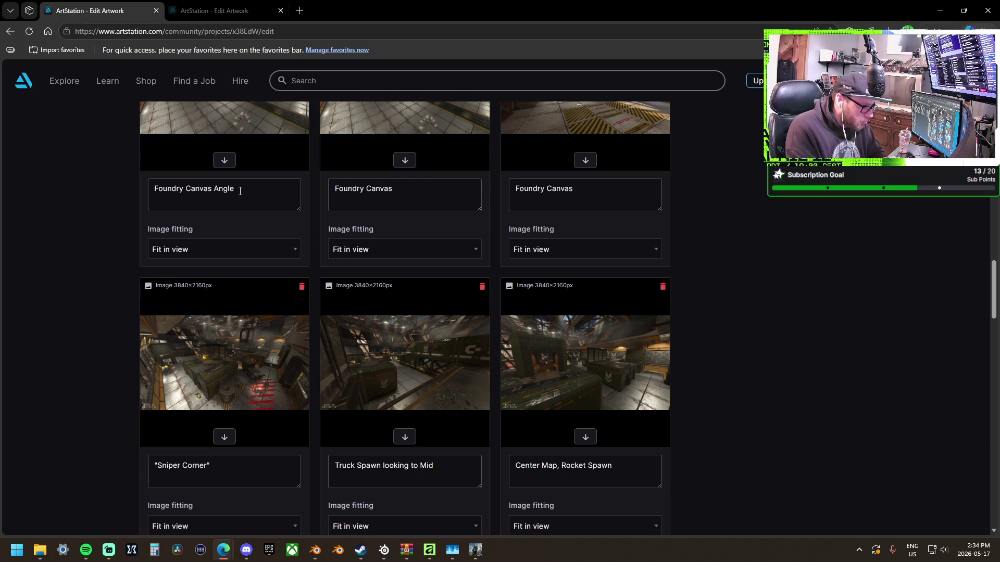
pyautogui.write('01')
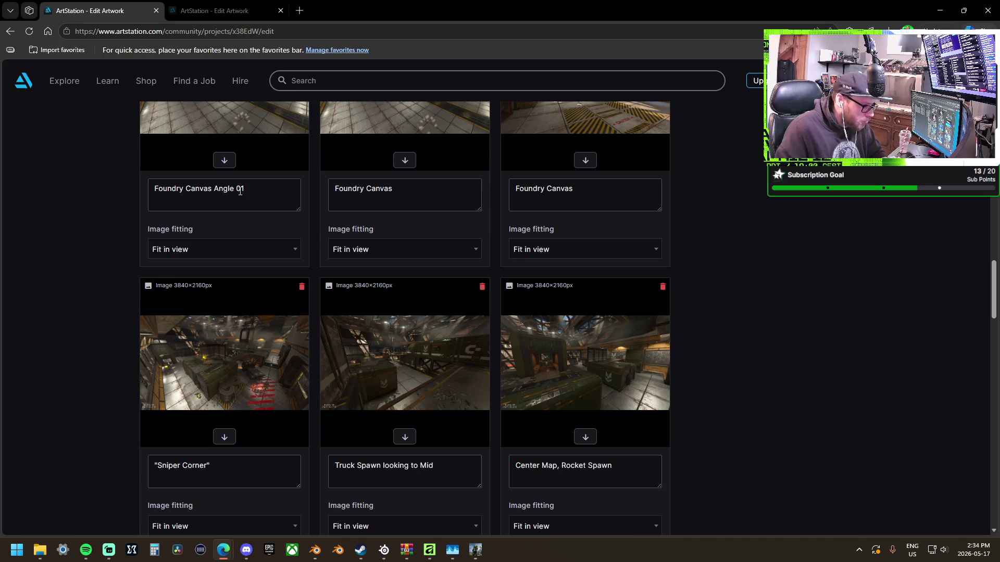
# Renumber the second and third Foundry Canvas captions to Angle 02 and Angle 03.
pyautogui.hotkey('ctrl', 'a')
pyautogui.hotkey('ctrl', 'c')
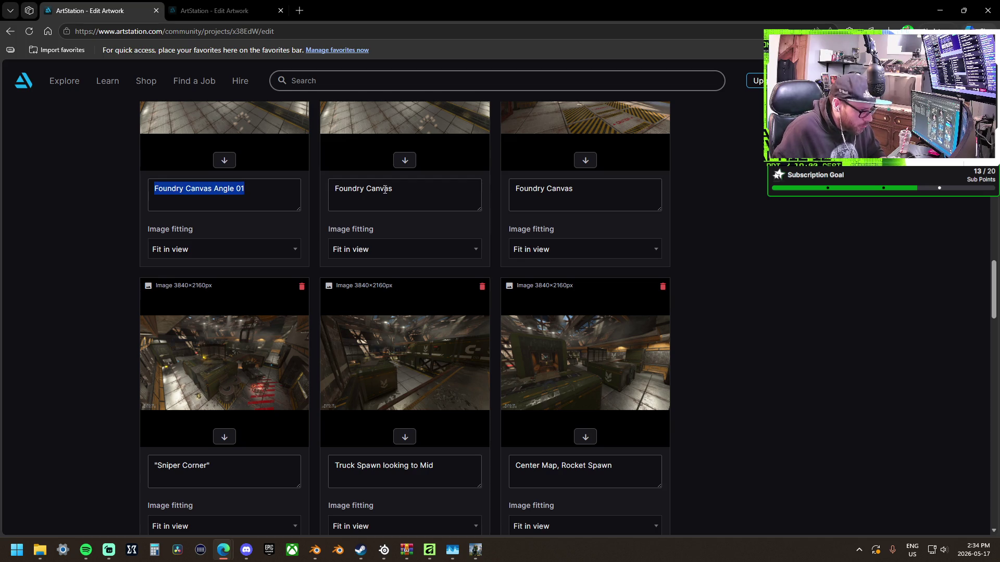
pyautogui.click(379, 191)
pyautogui.hotkey('ctrl', 'a')
pyautogui.hotkey('ctrl', 'v')
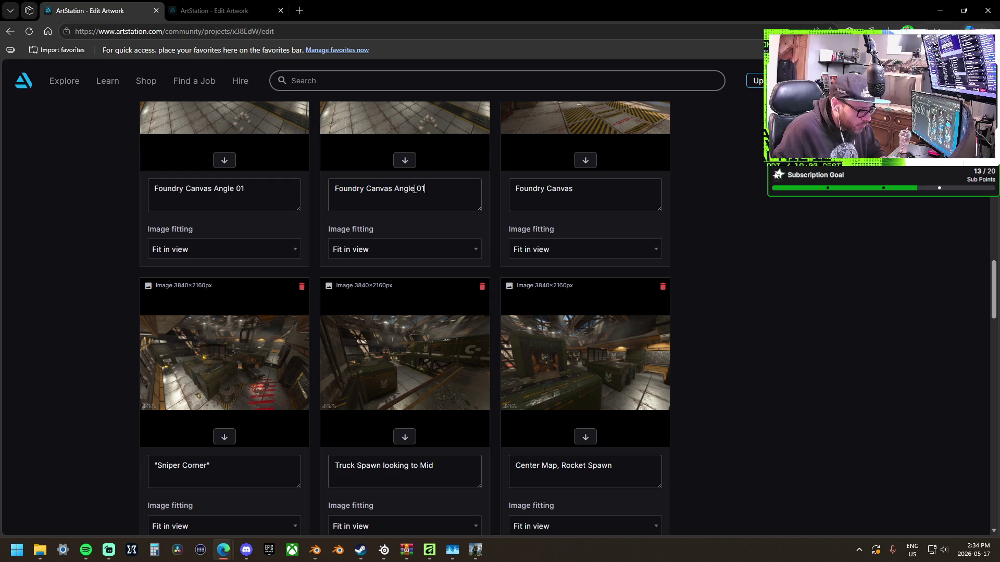
pyautogui.press('BackSpace')
pyautogui.write('2')
pyautogui.hotkey('ctrl', 'a')
pyautogui.hotkey('ctrl', 'c')
pyautogui.click(585, 189)
pyautogui.hotkey('ctrl', 'a')
pyautogui.press('BackSpace')
pyautogui.hotkey('ctrl', 'v')
pyautogui.write('3')
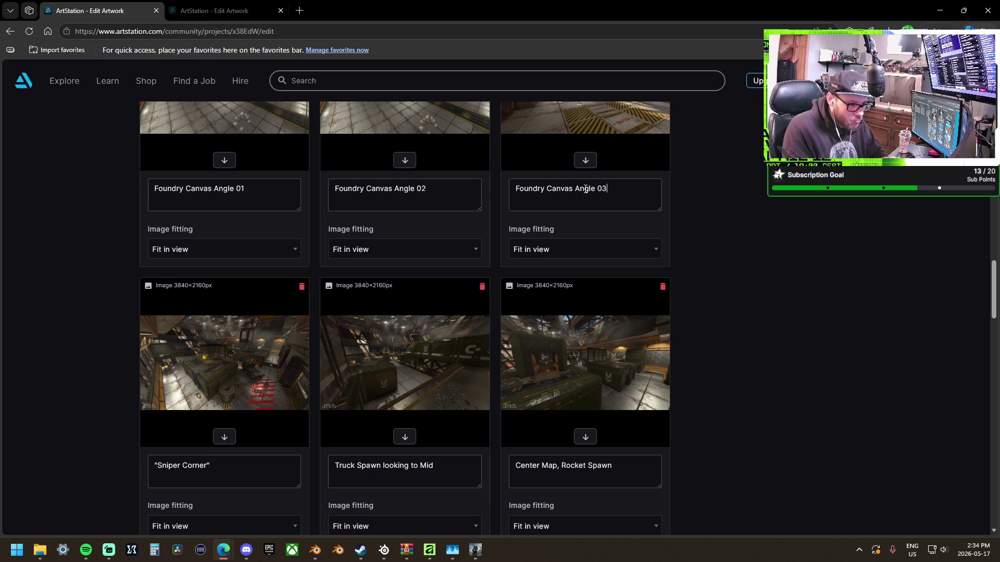
# Review the captioned screenshots and open the Video embedding form.
pyautogui.scroll(10, 770, 278)
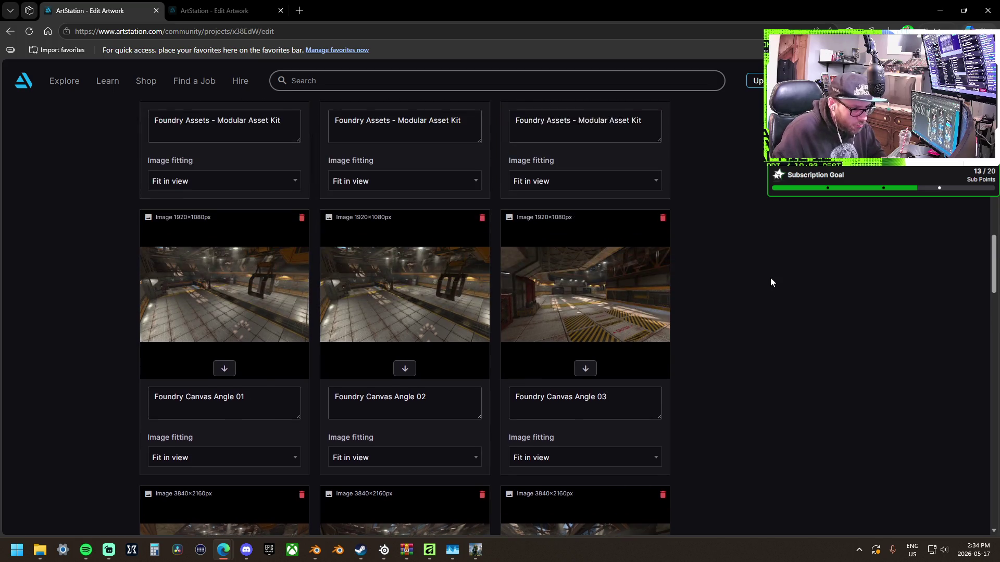
pyautogui.scroll(10, 680, 331)
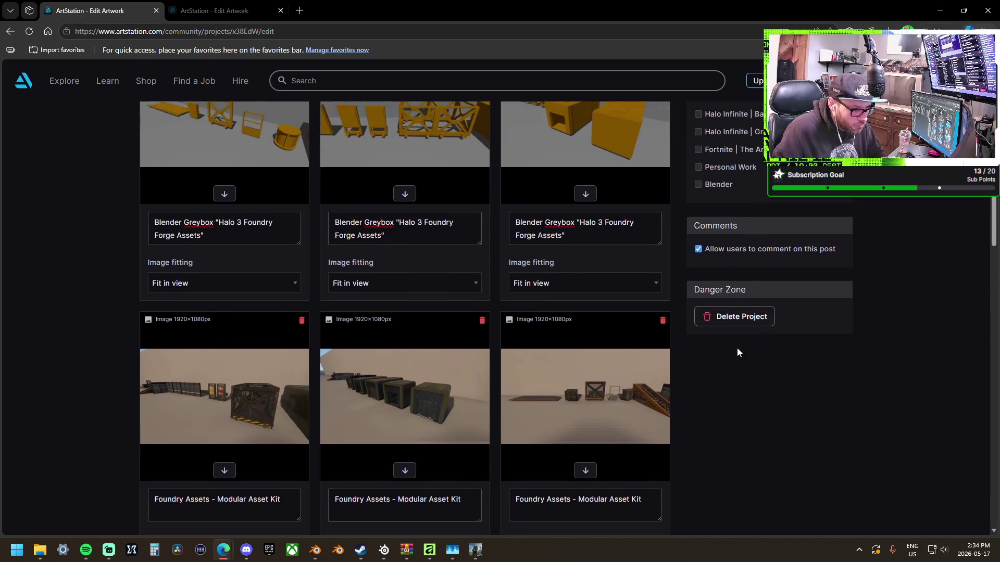
pyautogui.scroll(5, 680, 333)
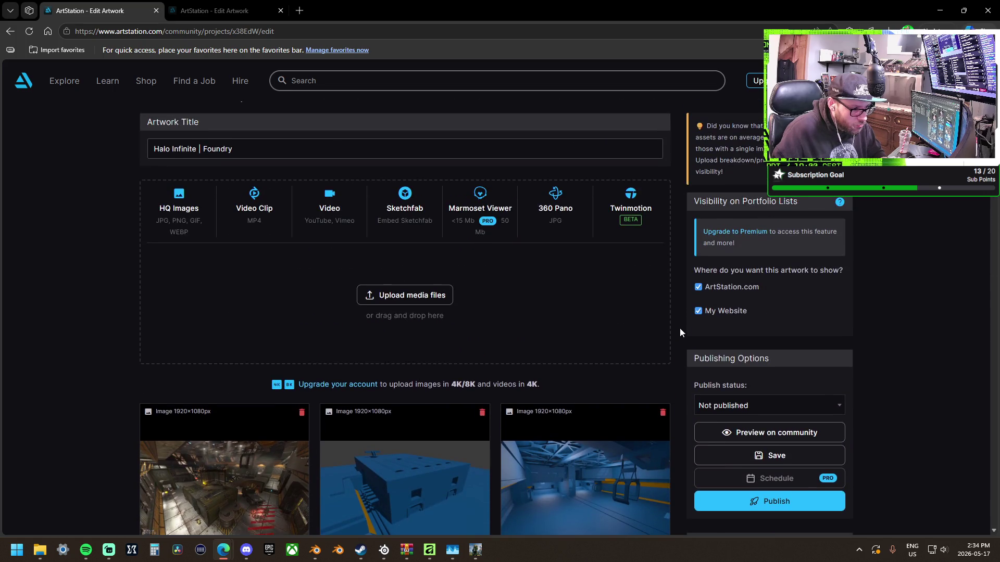
pyautogui.scroll(-10, 680, 332)
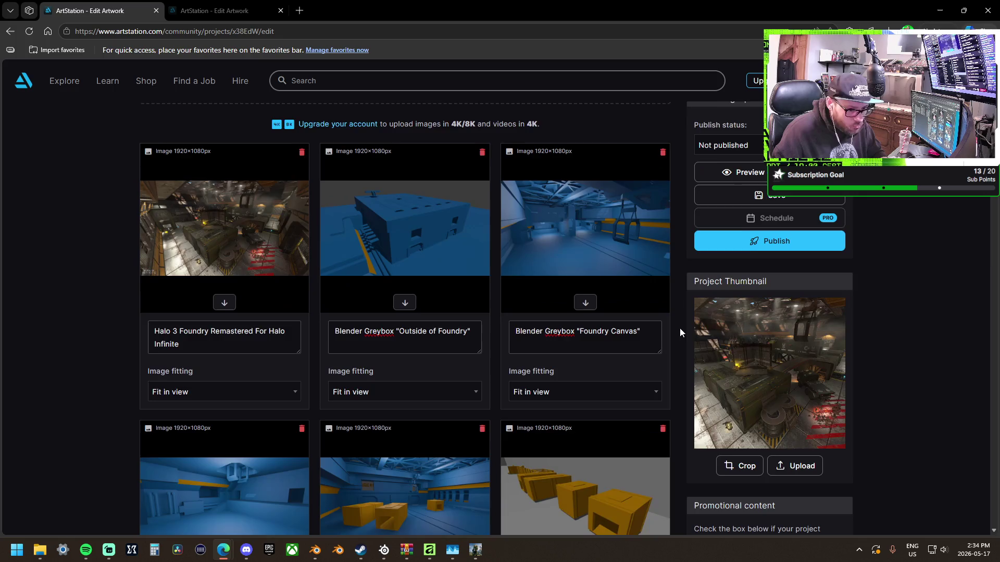
pyautogui.scroll(-8, 680, 332)
pyautogui.scroll(-20, 675, 331)
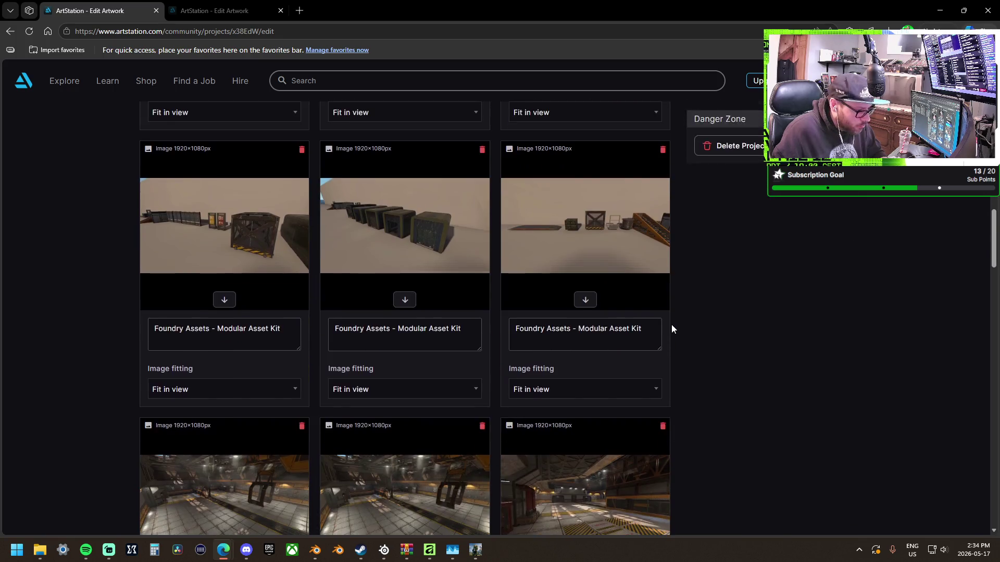
pyautogui.scroll(-10, 672, 329)
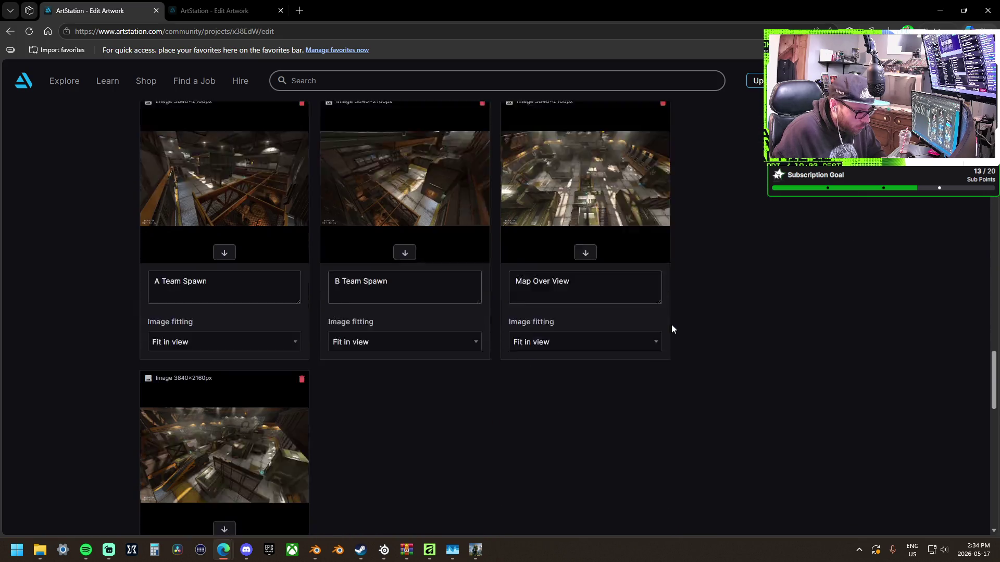
pyautogui.scroll(6, 677, 330)
pyautogui.scroll(20, 679, 331)
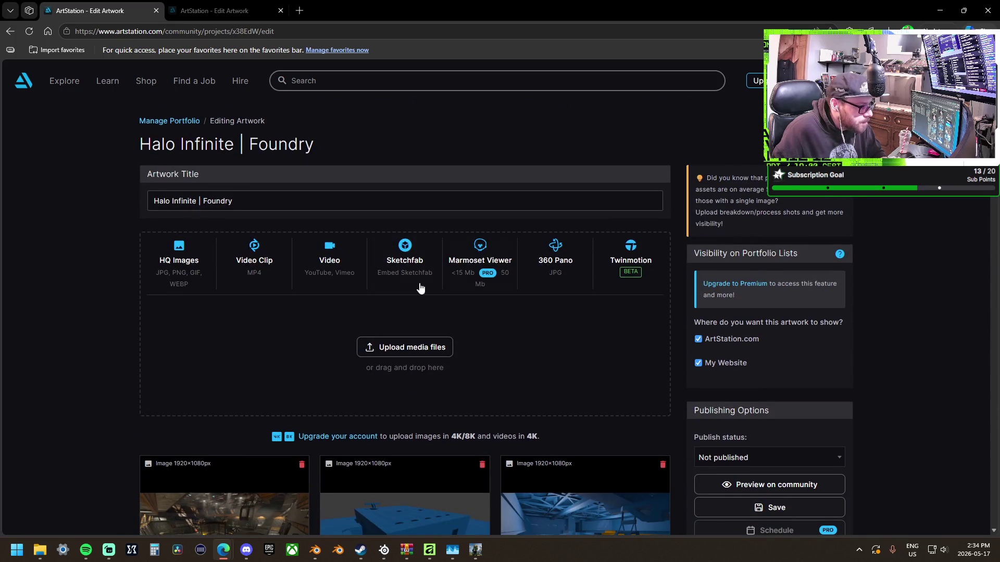
pyautogui.click(346, 275)
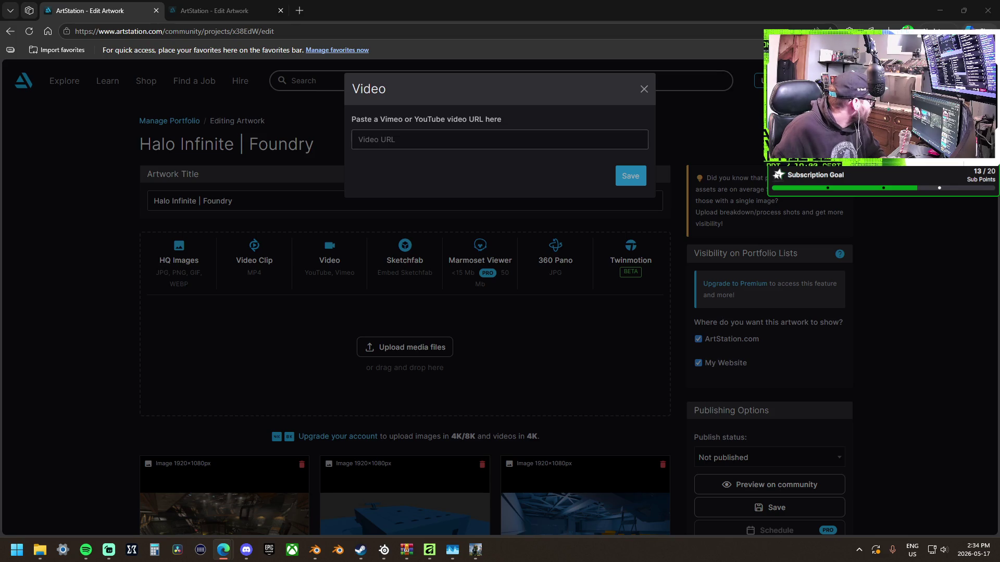
# Embed the 'Halo 3 In Halo Infinite' YouTube video and a second one trimmed to 'Foundry Flythrough'.
pyautogui.hotkey('ctrl', 'v')
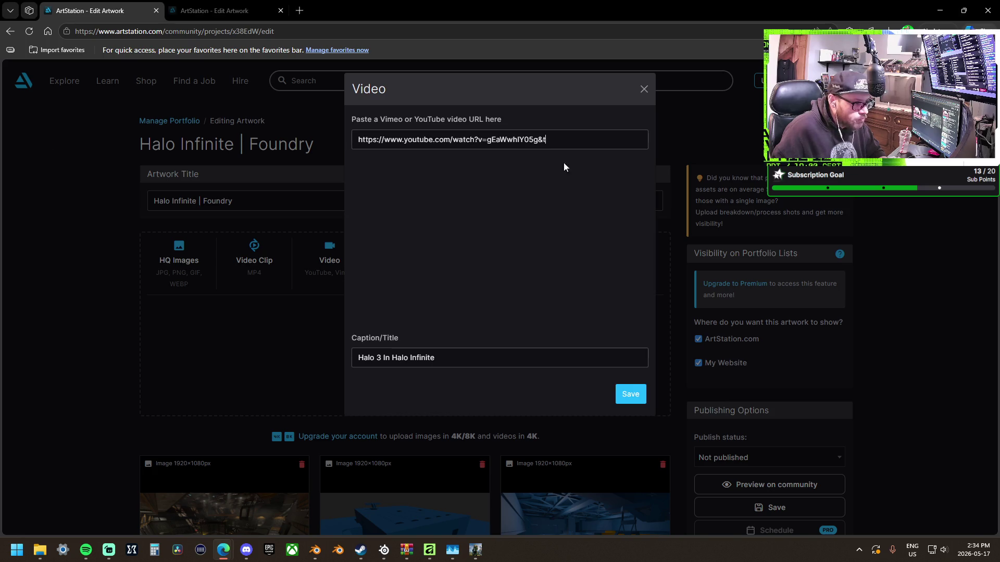
pyautogui.click(629, 395)
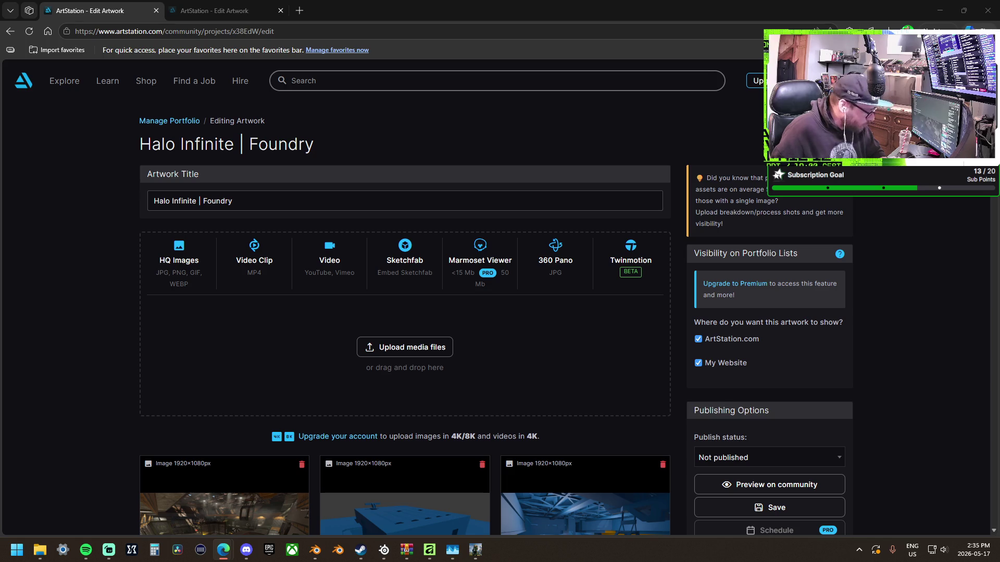
pyautogui.click(330, 261)
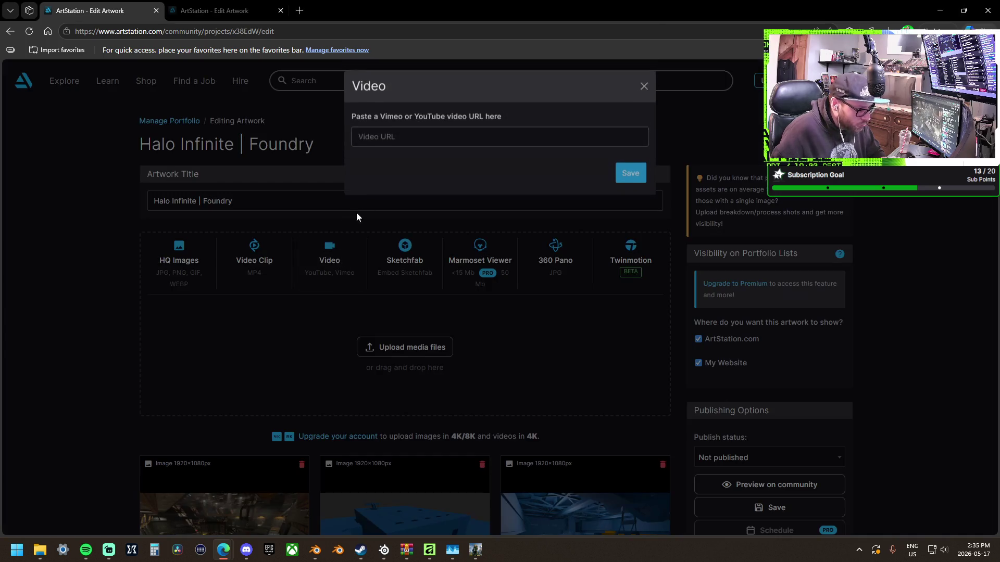
pyautogui.write('https://www.youtube.com/watch?v=xQ4zrCkjhmY')
pyautogui.moveTo(552, 359); pyautogui.dragTo(526, 356)
pyautogui.press('BackSpace')
pyautogui.moveTo(455, 357); pyautogui.dragTo(336, 357)
pyautogui.press('BackSpace')
pyautogui.click(624, 394)
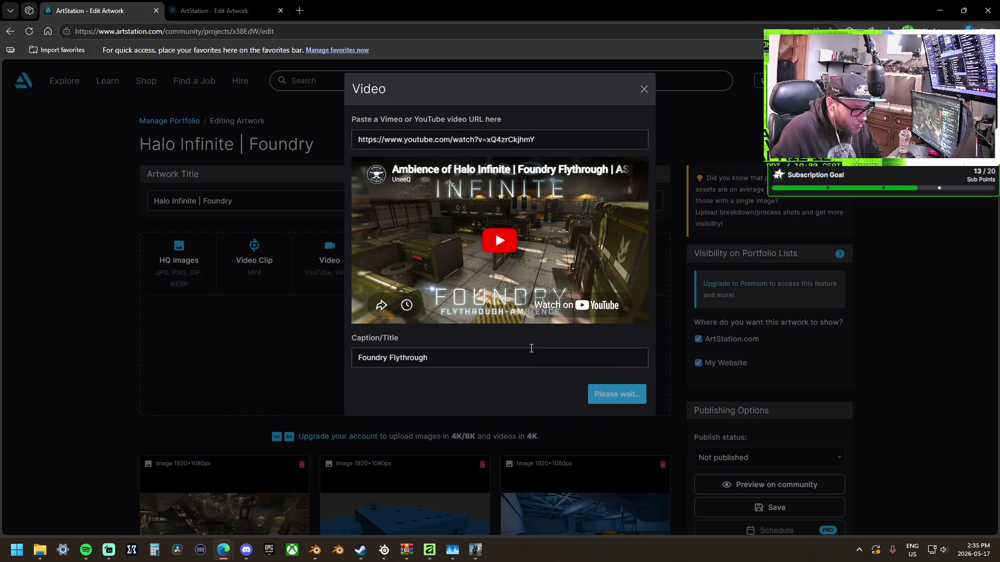
pyautogui.scroll(-10, 225, 279)
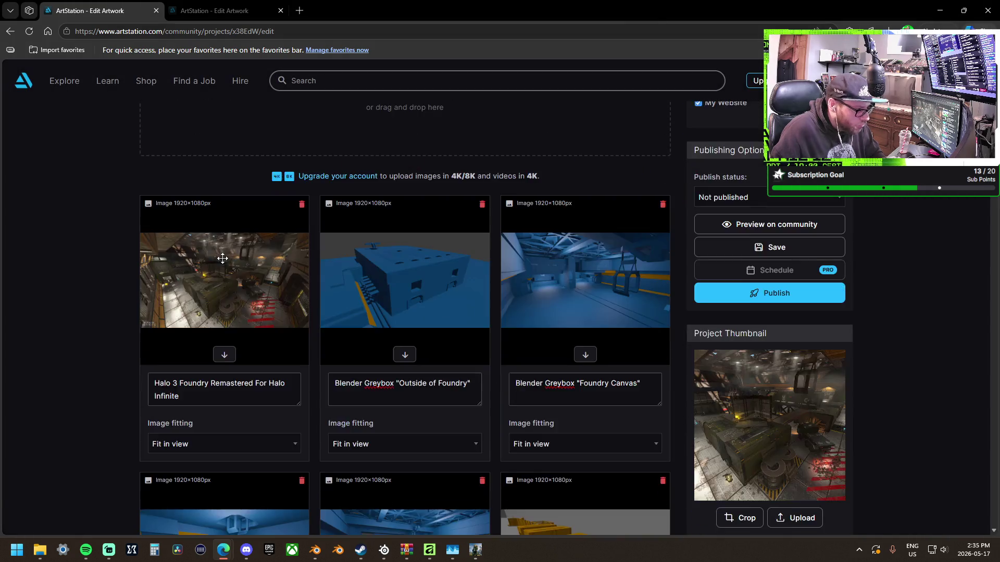
# Move the Foundry video to the second slot; caption videos 'Ambient Flythrough' and 'Personal Edit: Promotional Trailer'.
pyautogui.scroll(-20, 203, 229)
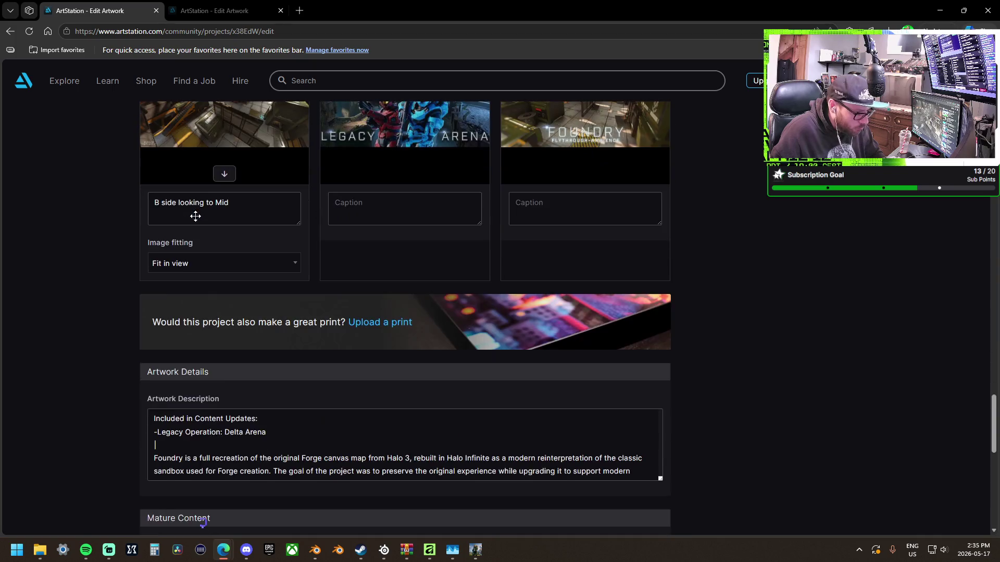
pyautogui.scroll(4, 195, 217)
pyautogui.moveTo(584, 307)
pyautogui.mouseDown()
pyautogui.moveTo(412, 308)
pyautogui.moveTo(420, 411)
pyautogui.mouseUp()
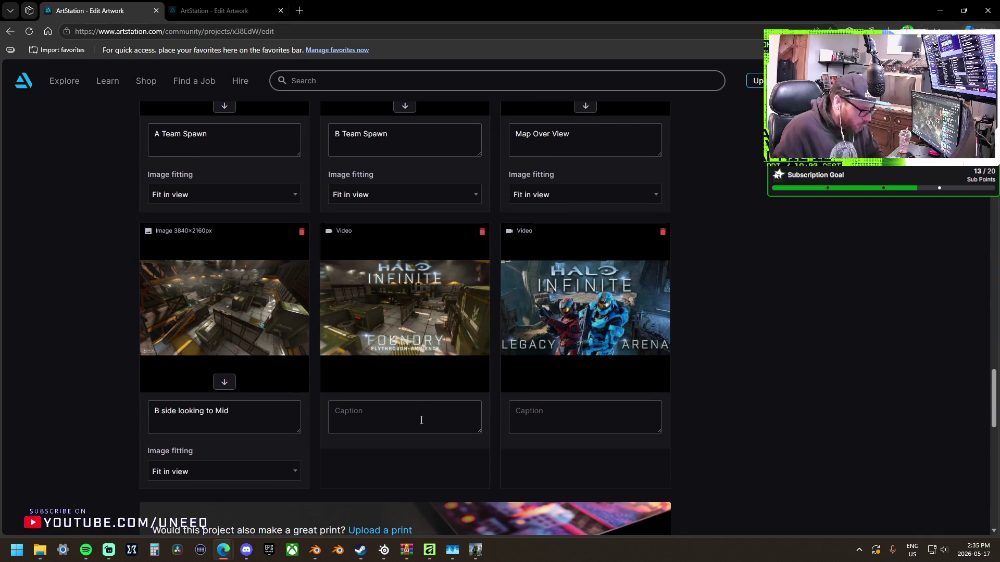
pyautogui.write('Ambie')
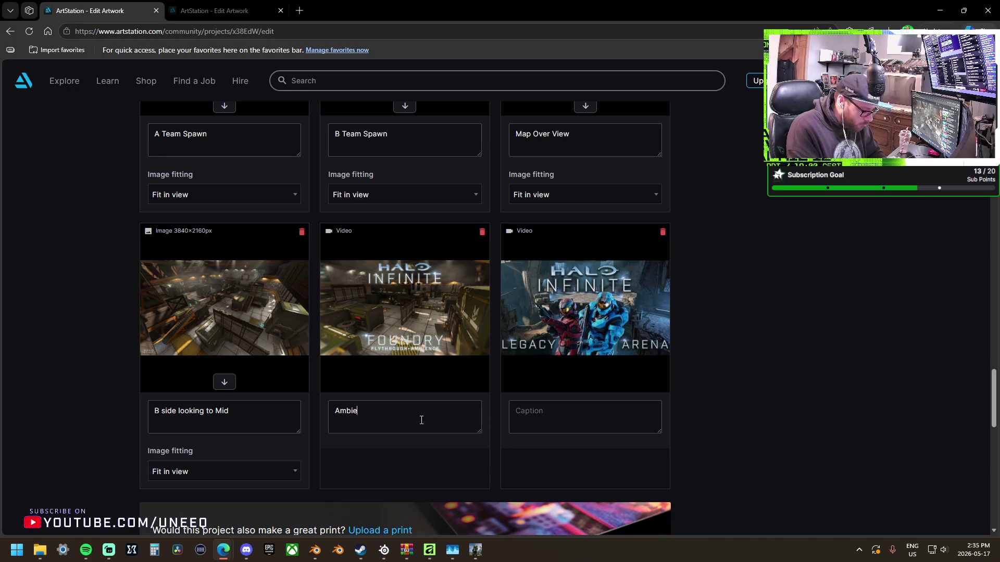
pyautogui.write('or')
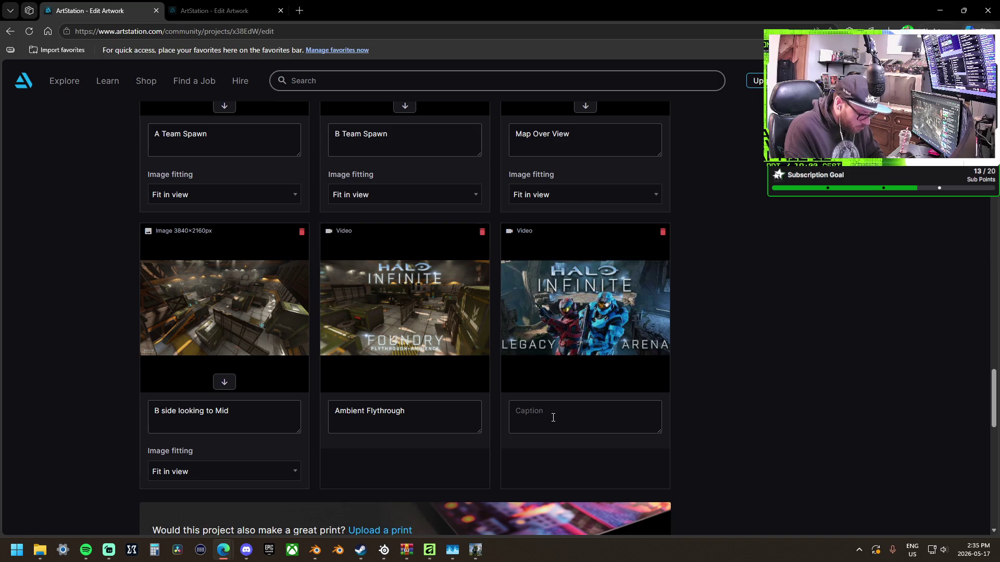
pyautogui.write('Person')
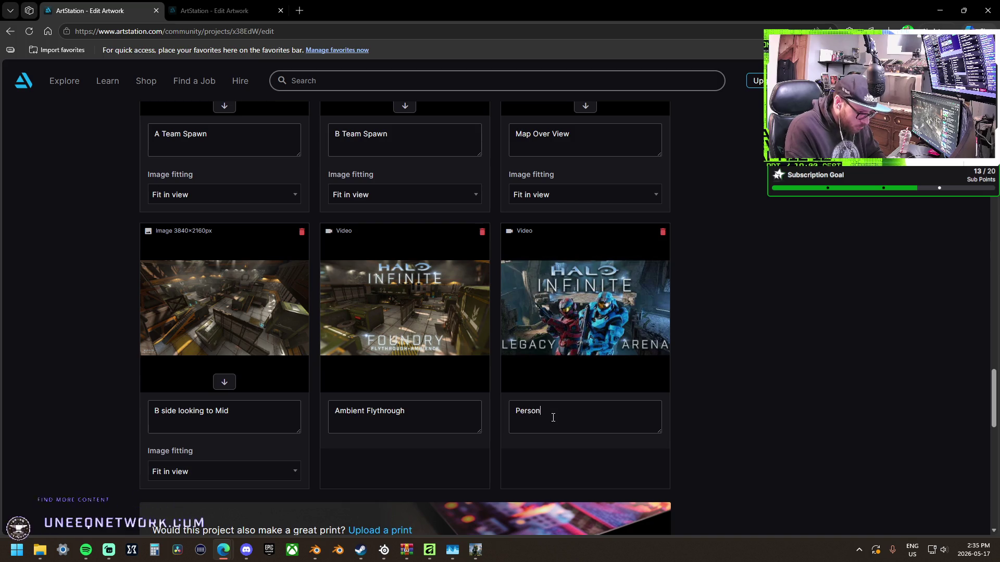
pyautogui.write('al Edit: Promo')
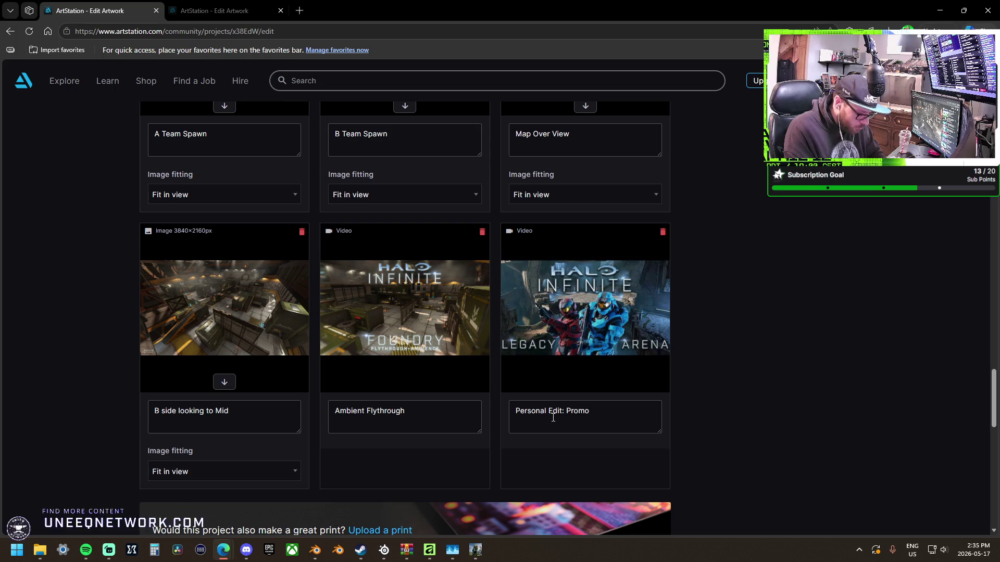
pyautogui.write('tional Trailer')
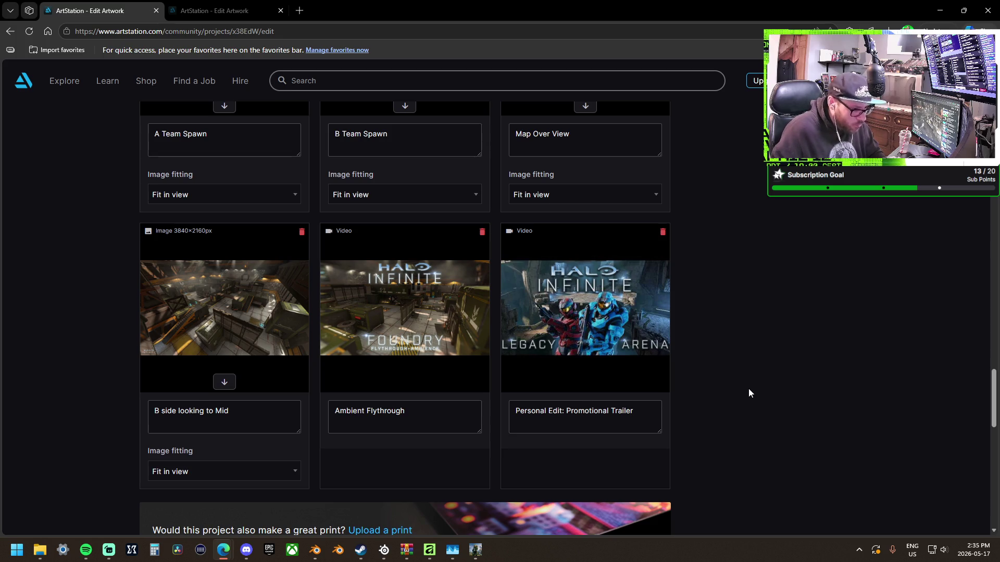
pyautogui.scroll(-4, 748, 389)
pyautogui.scroll(13, 749, 389)
pyautogui.scroll(-10, 732, 396)
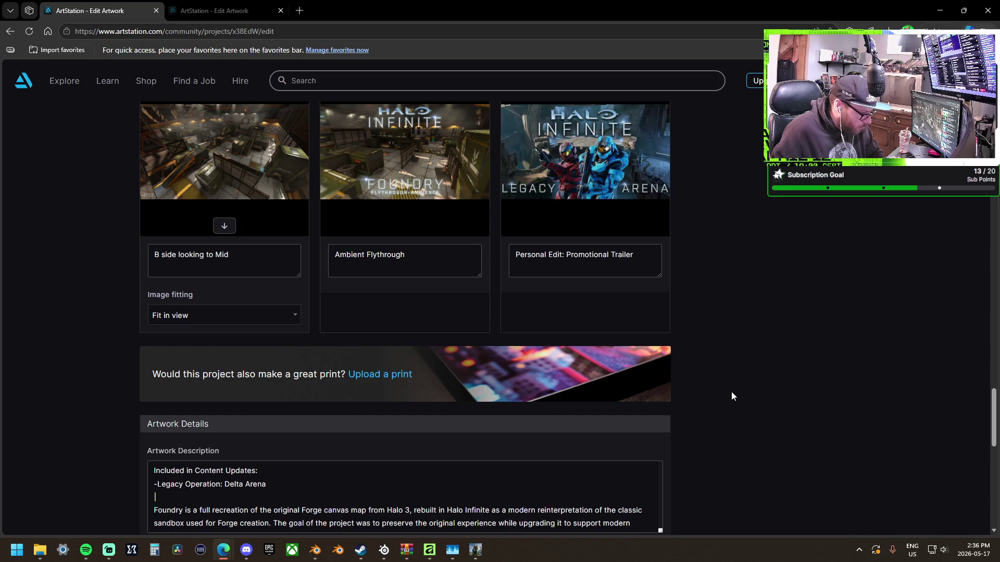
# Save and publish the Halo Infinite | Foundry project, skipping the social media share.
pyautogui.scroll(-8, 731, 394)
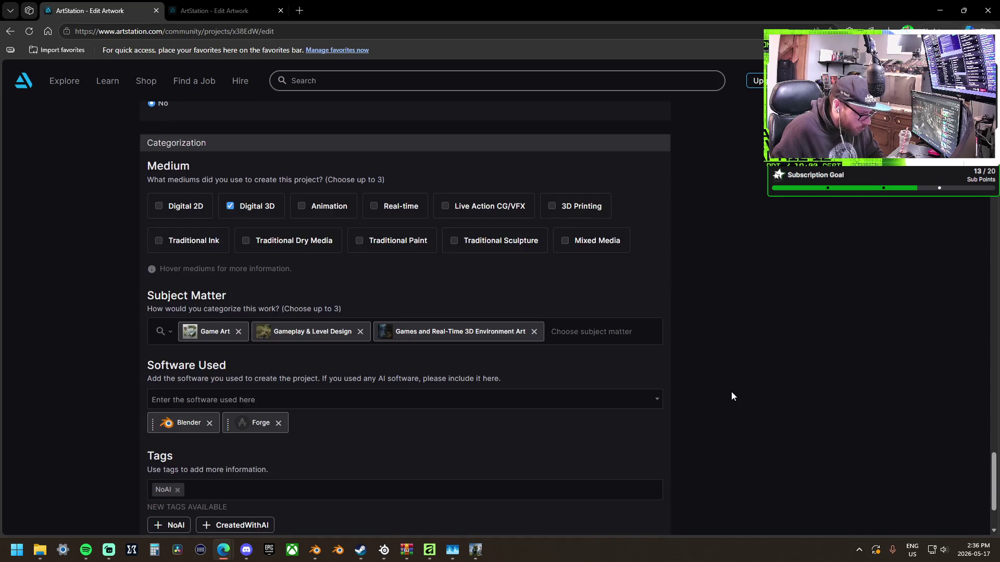
pyautogui.scroll(-2, 732, 396)
pyautogui.scroll(5, 732, 395)
pyautogui.scroll(6, 731, 396)
pyautogui.scroll(15, 731, 395)
pyautogui.scroll(10, 720, 392)
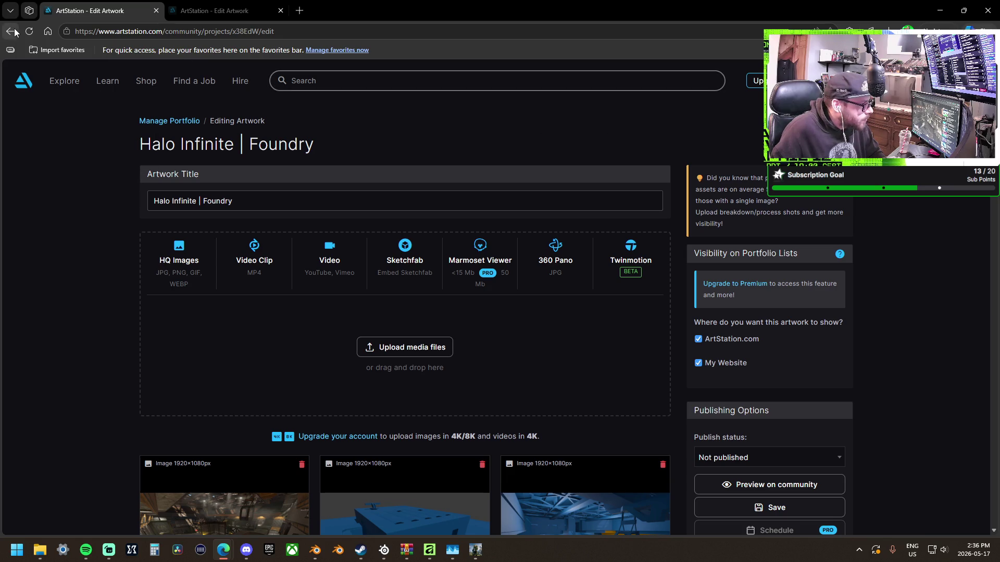
pyautogui.scroll(-4, 750, 325)
pyautogui.click(795, 303)
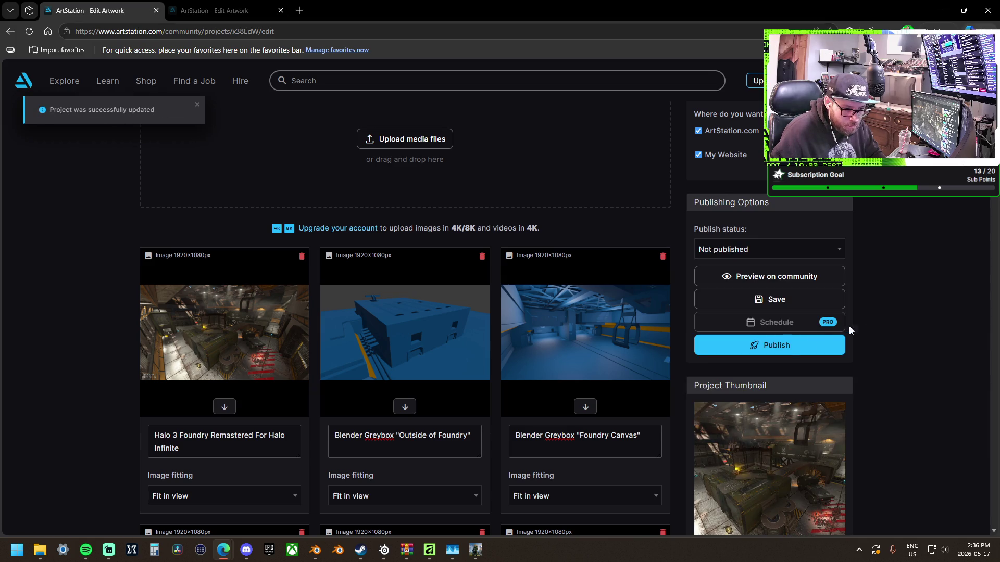
pyautogui.click(787, 348)
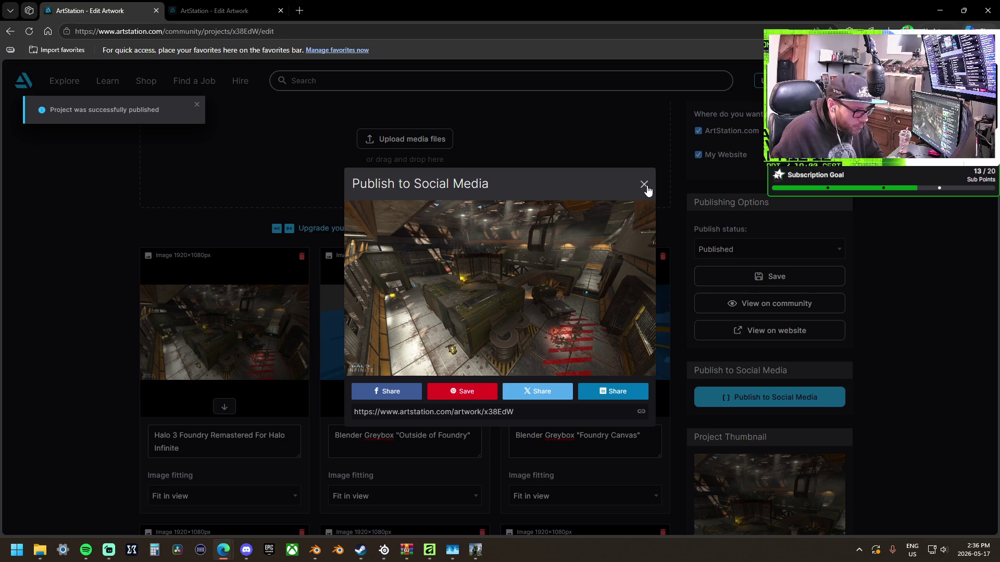
pyautogui.click(644, 185)
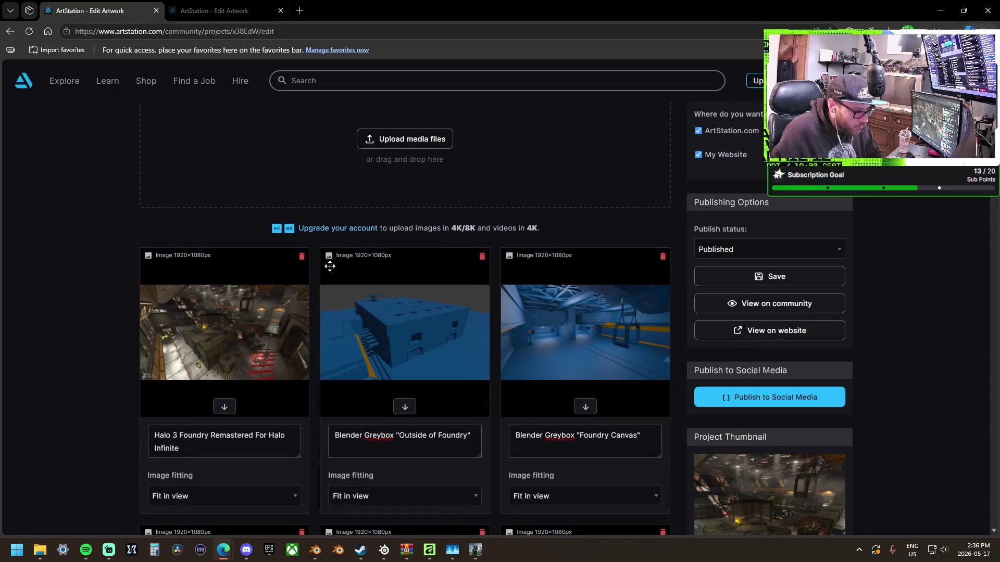
# Set the first image's fitting to Maximize width and save the project.
pyautogui.scroll(-1, 248, 449)
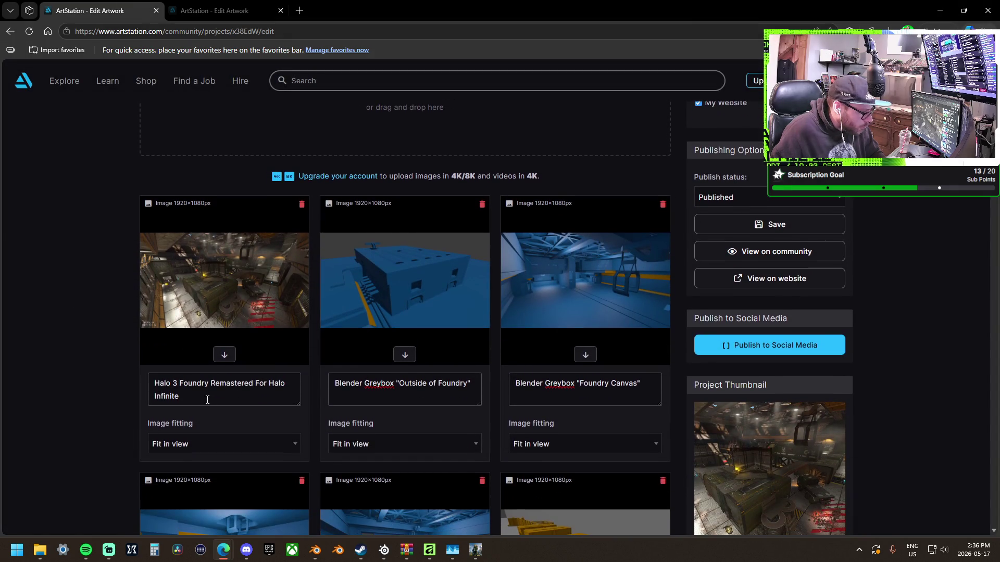
pyautogui.click(248, 449)
pyautogui.click(221, 479)
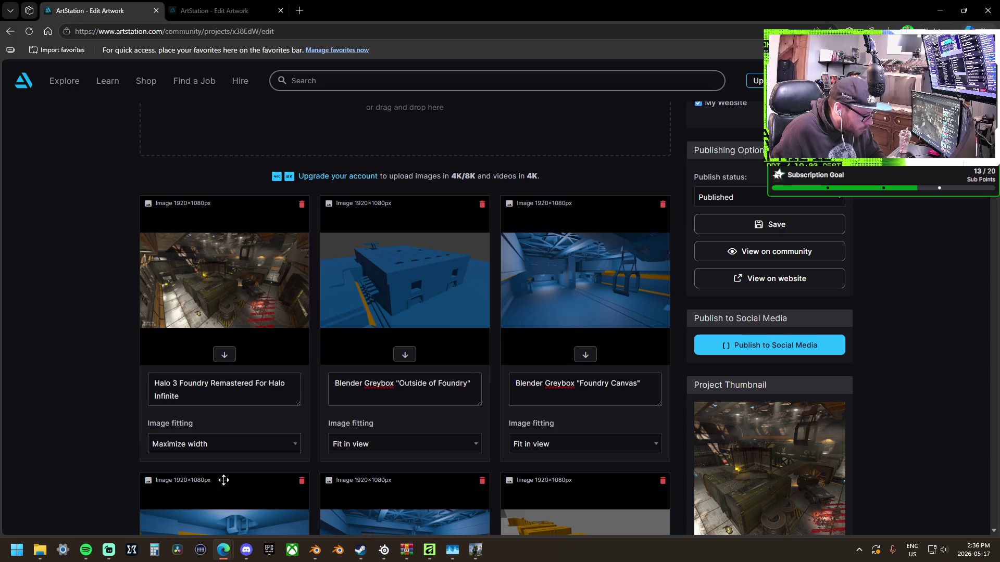
pyautogui.click(770, 224)
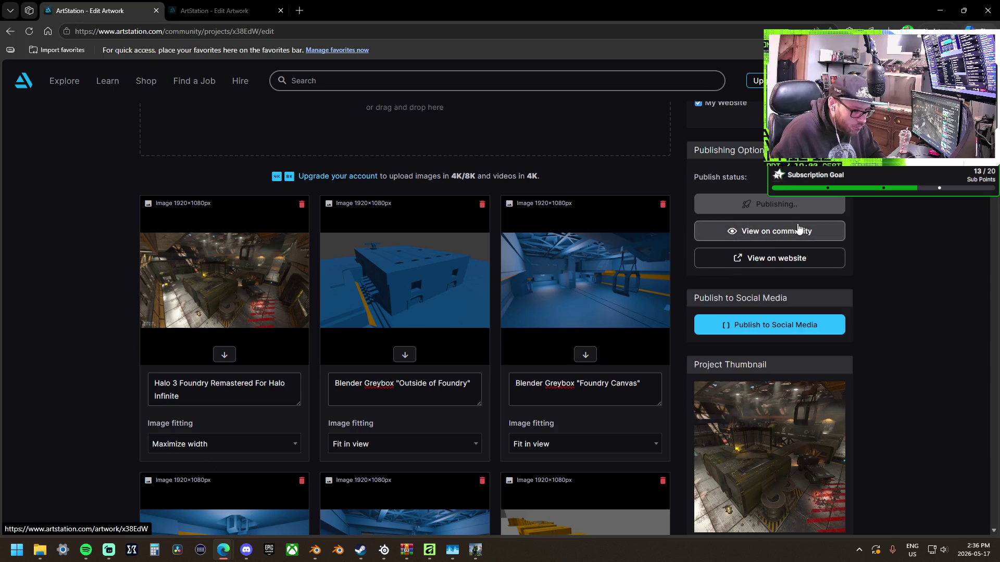
pyautogui.scroll(5, 78, 241)
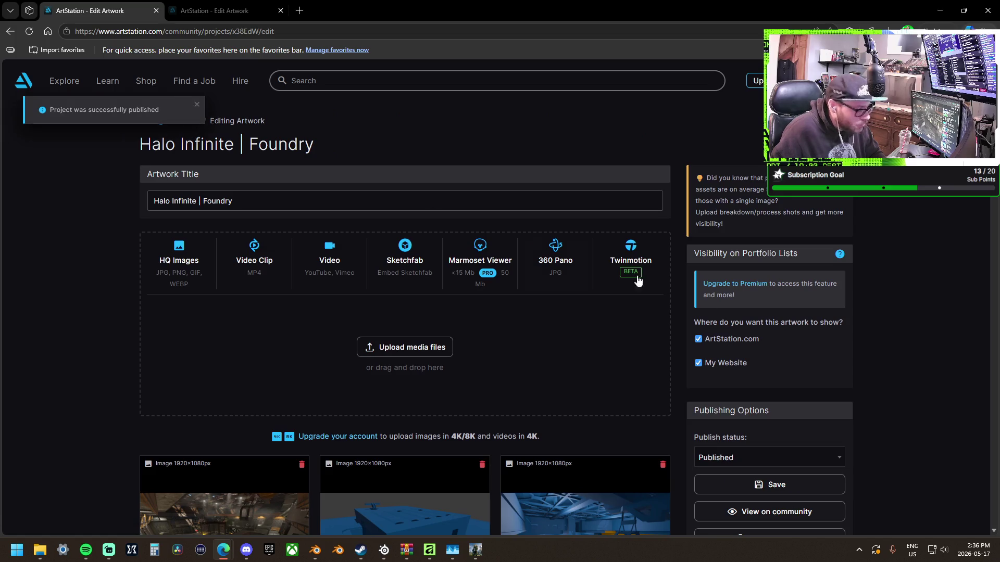
pyautogui.scroll(-1, 730, 364)
pyautogui.click(770, 460)
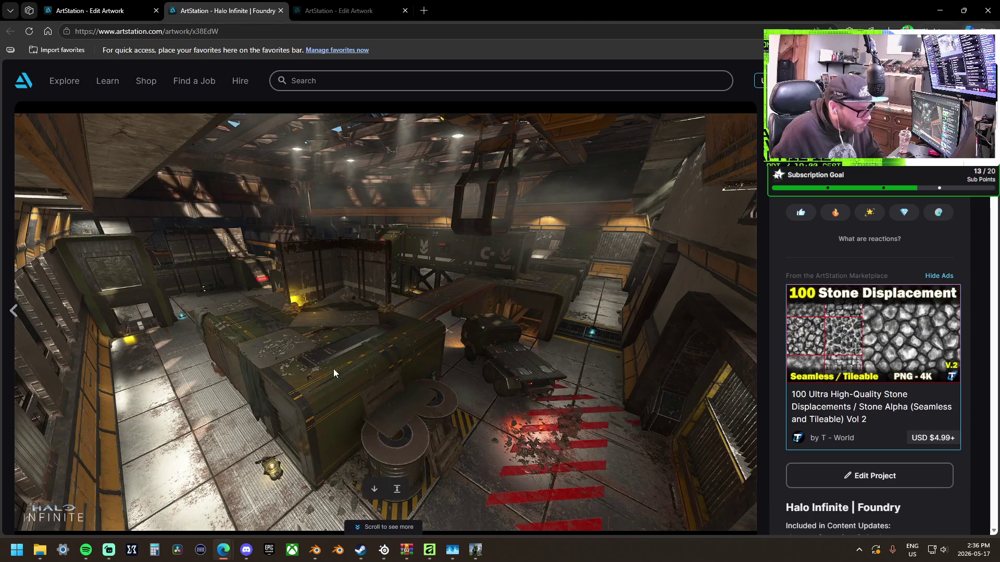
pyautogui.scroll(-5, 333, 369)
pyautogui.scroll(-5, 335, 369)
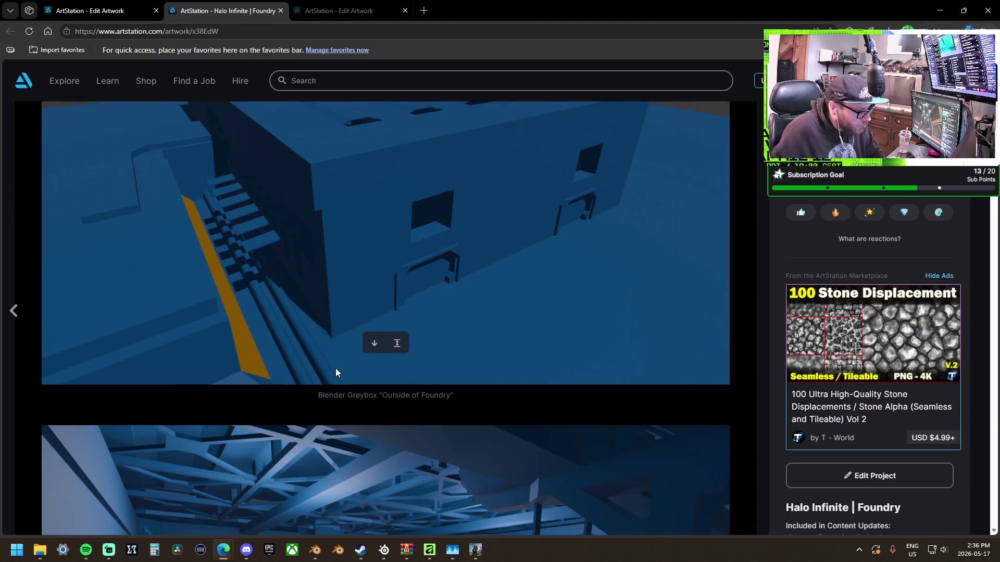
pyautogui.scroll(6, 335, 367)
pyautogui.scroll(5, 335, 368)
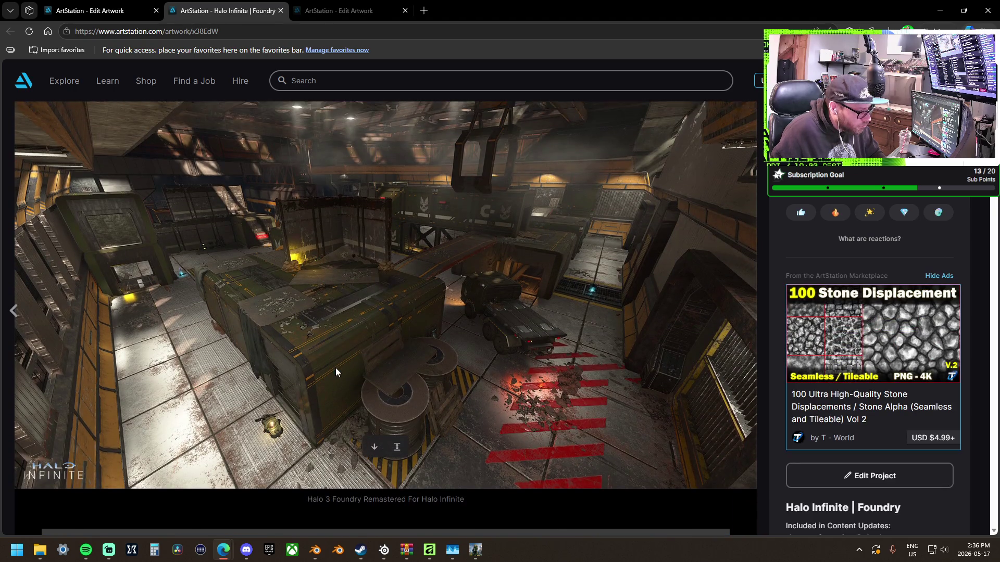
pyautogui.scroll(-10, 335, 368)
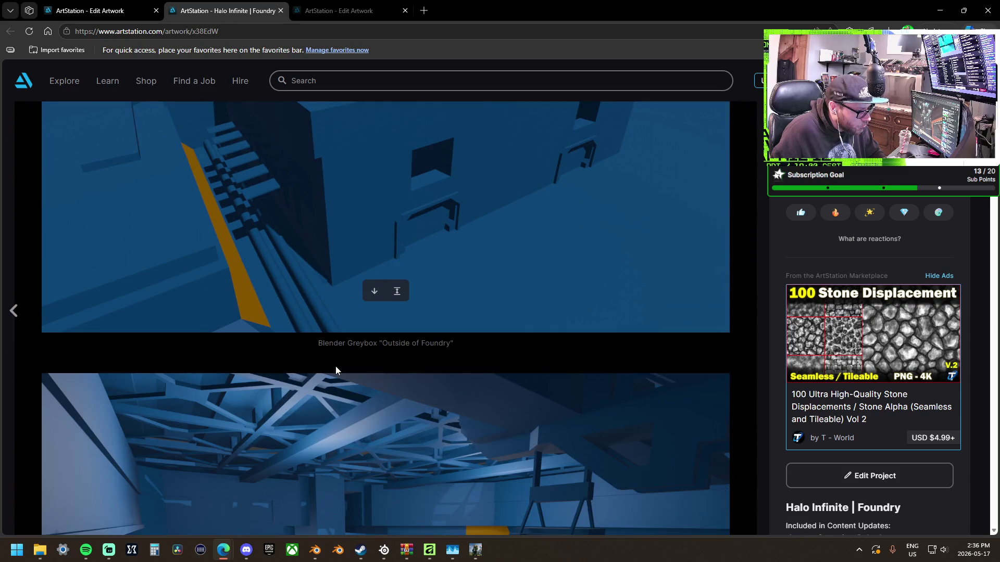
pyautogui.scroll(5, 336, 366)
pyautogui.click(281, 11)
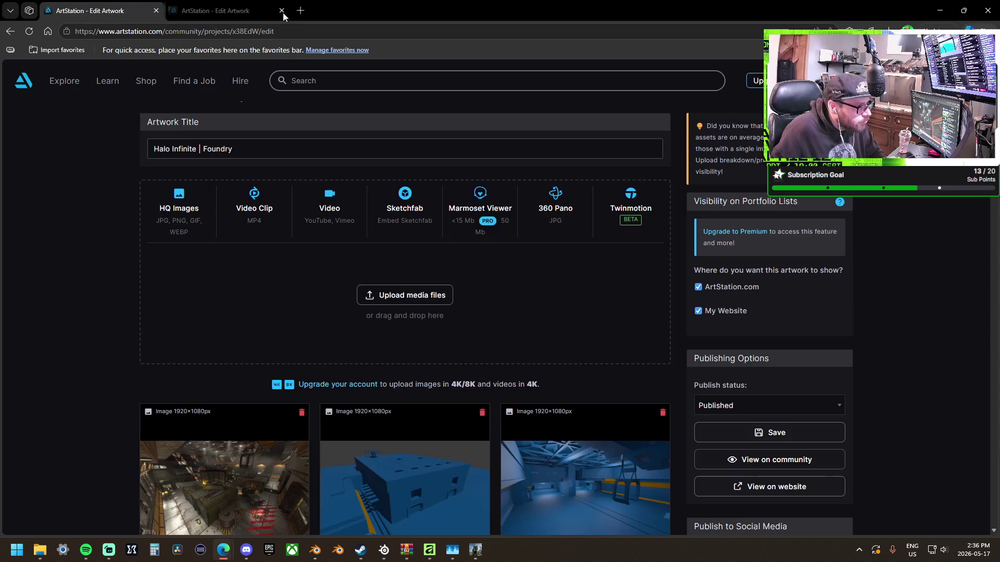
# Return the first Foundry image's fitting to Fit in view and save the project.
pyautogui.scroll(-5, 292, 364)
pyautogui.click(291, 391)
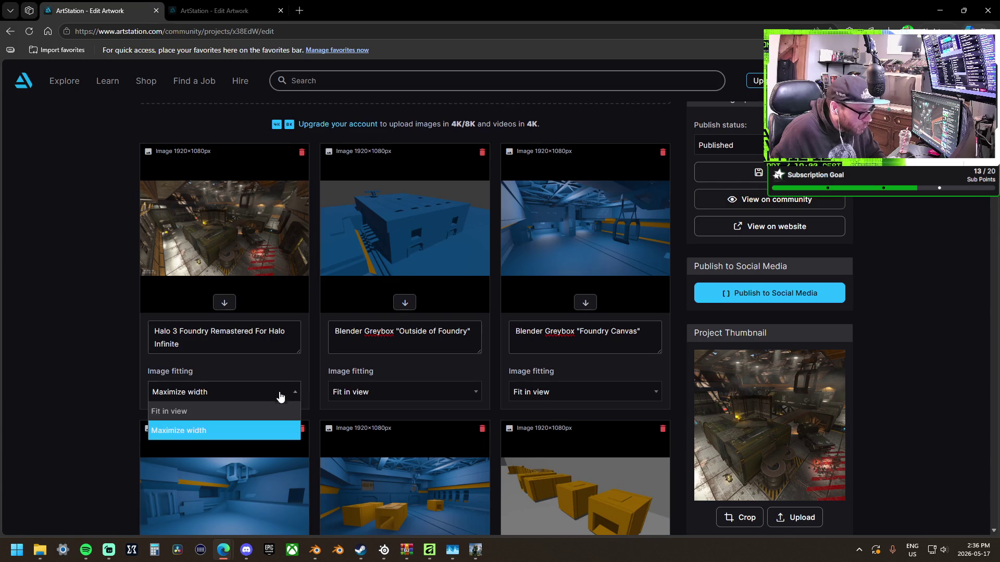
pyautogui.click(213, 412)
pyautogui.scroll(-15, 133, 292)
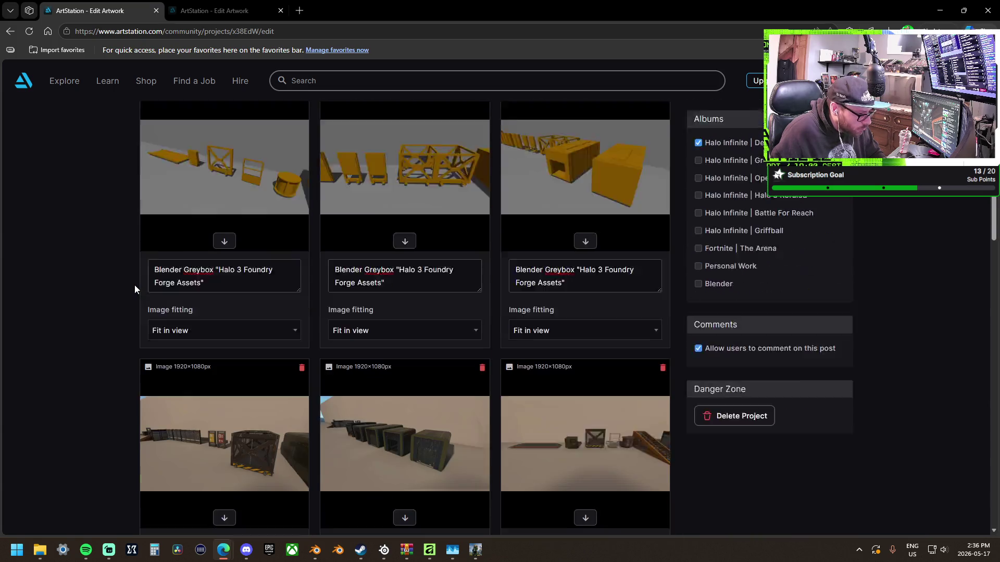
pyautogui.scroll(-19, 135, 286)
pyautogui.scroll(6, 772, 361)
pyautogui.scroll(20, 771, 361)
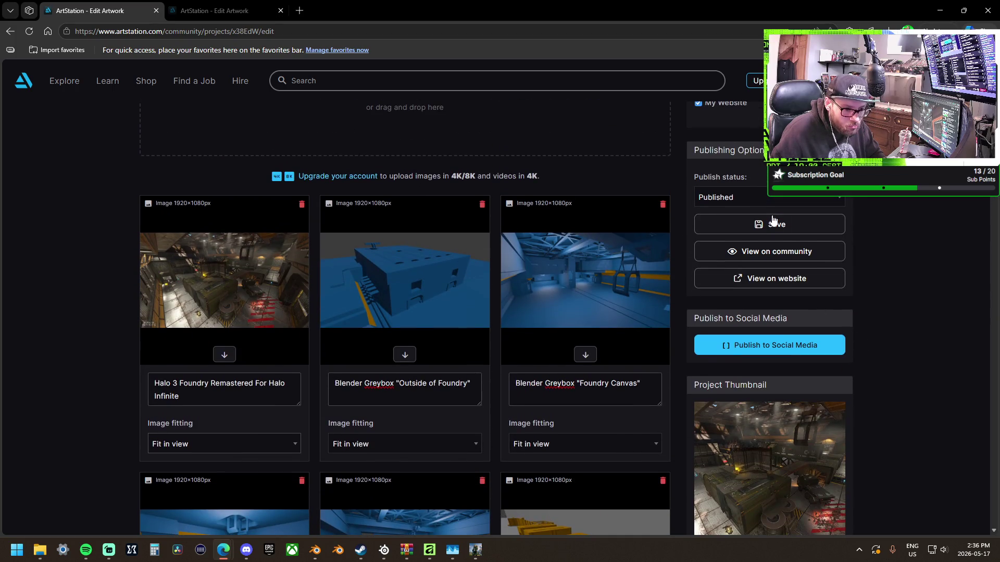
pyautogui.click(772, 224)
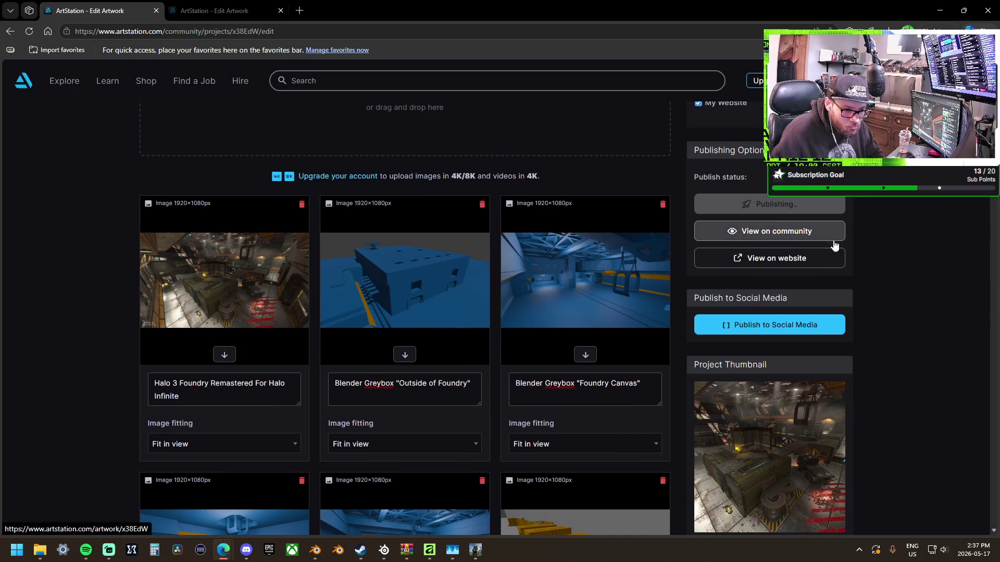
# Dismiss the confirmation, go to Manage Portfolio, and view the portfolio website in a new tab.
pyautogui.scroll(5, 904, 345)
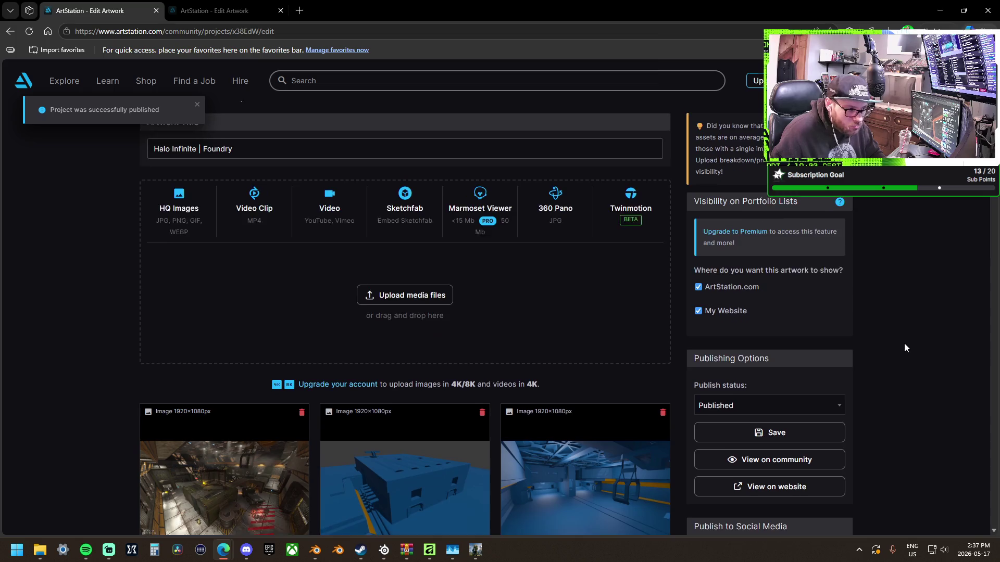
pyautogui.click(197, 105)
pyautogui.click(172, 121)
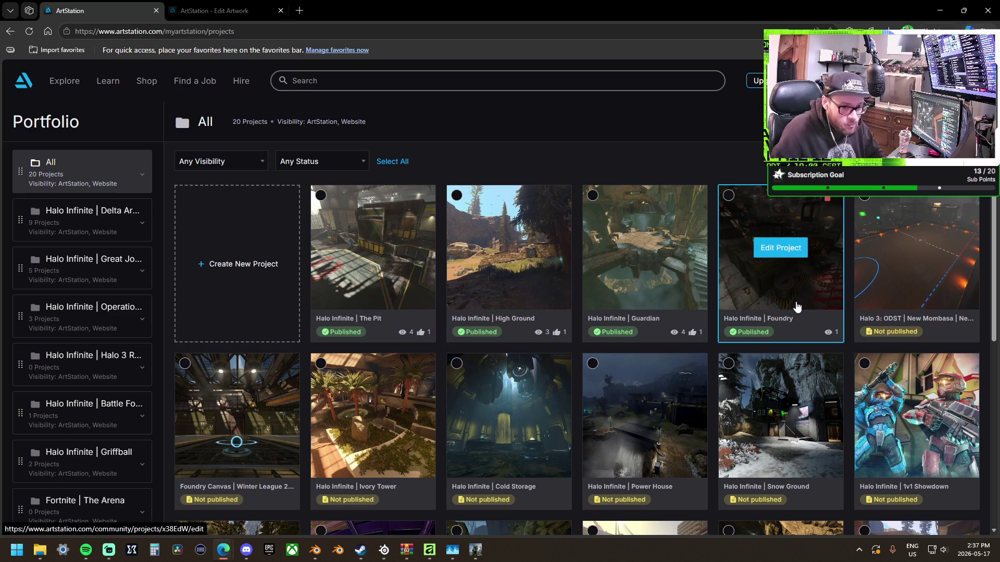
pyautogui.click(916, 248)
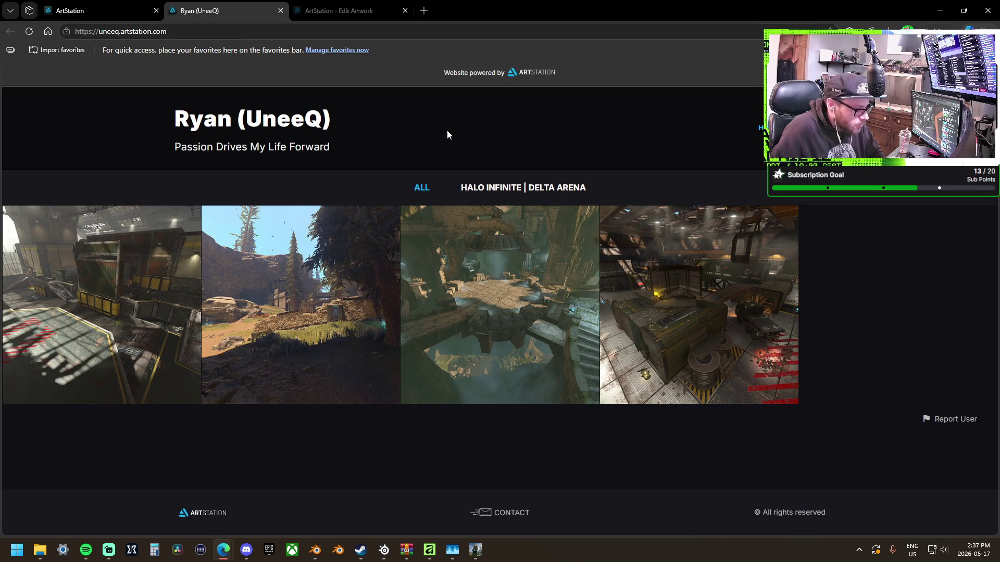
# Filter to the Halo Infinite | Delta Arena album and scroll through The Pit project page.
pyautogui.click(510, 193)
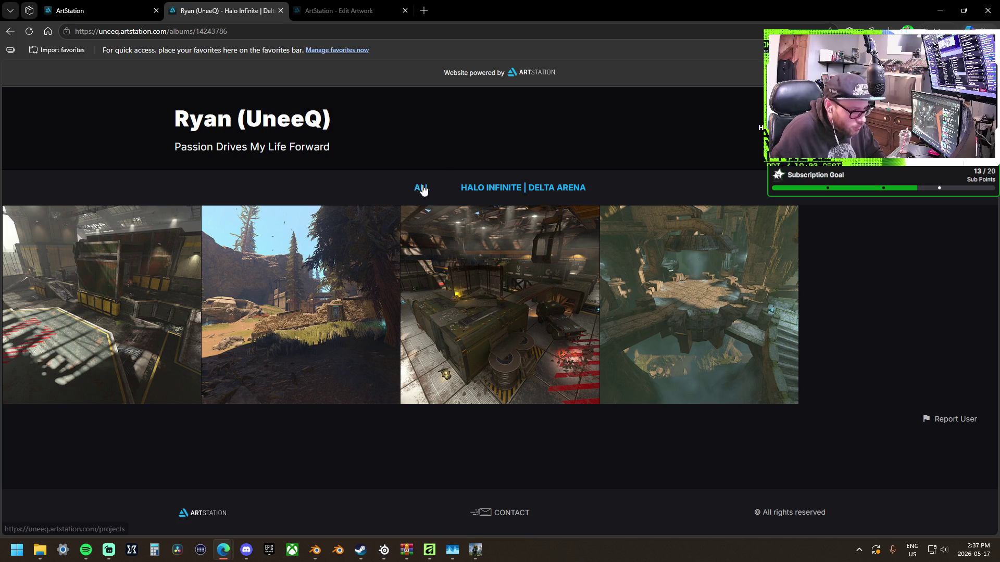
pyautogui.click(135, 297)
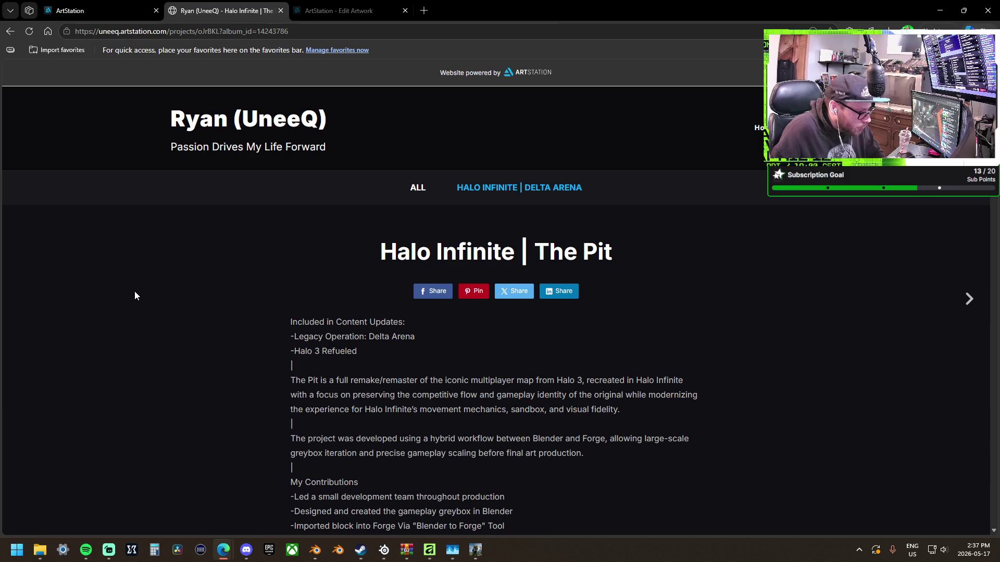
pyautogui.scroll(-20, 234, 303)
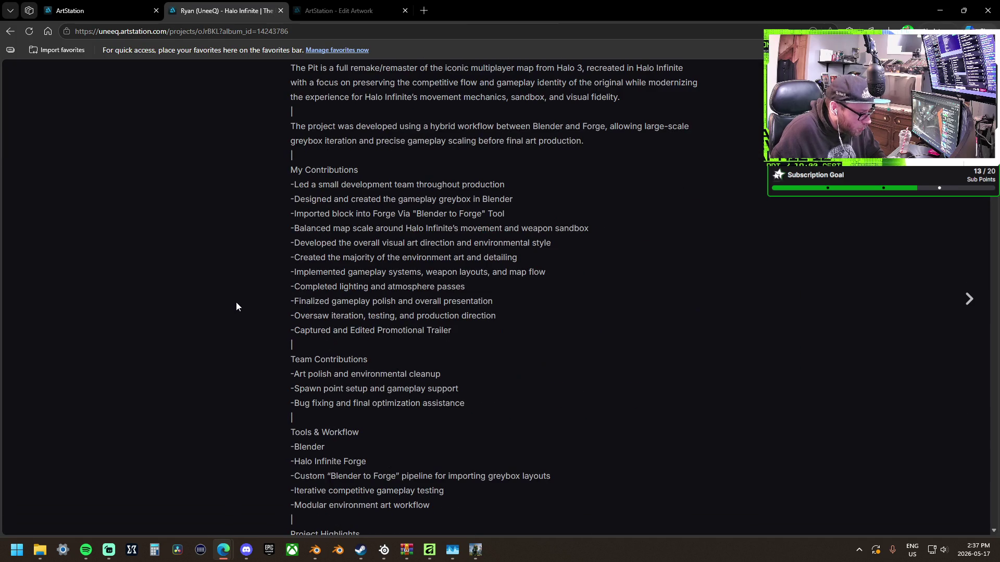
pyautogui.scroll(-10, 236, 306)
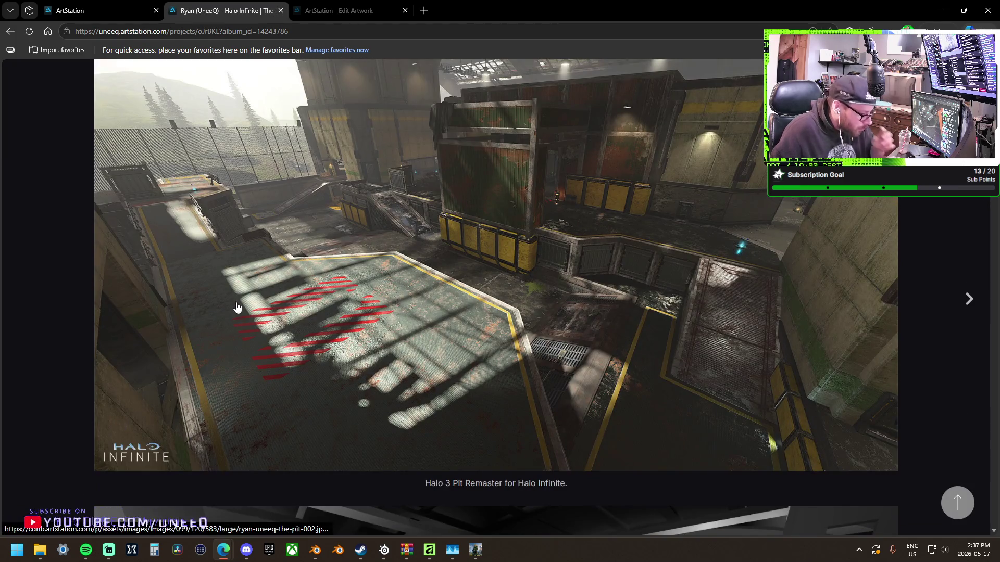
pyautogui.scroll(-7, 237, 307)
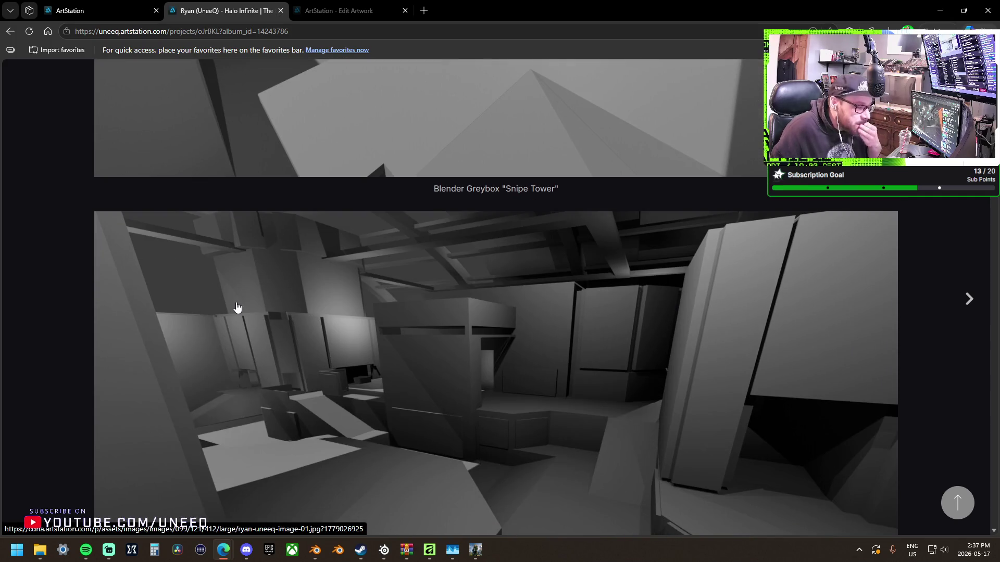
pyautogui.scroll(-10, 237, 308)
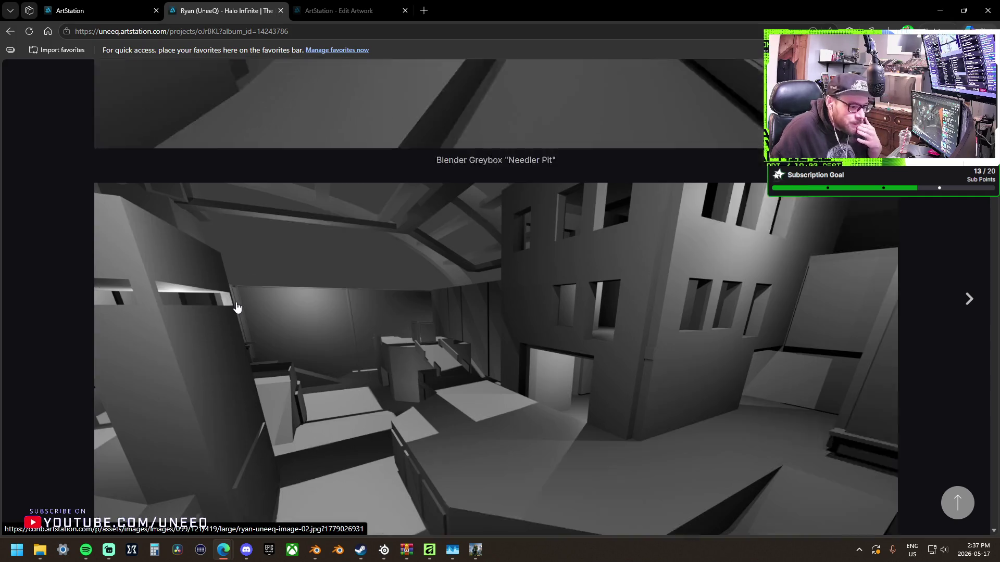
pyautogui.scroll(-8, 237, 308)
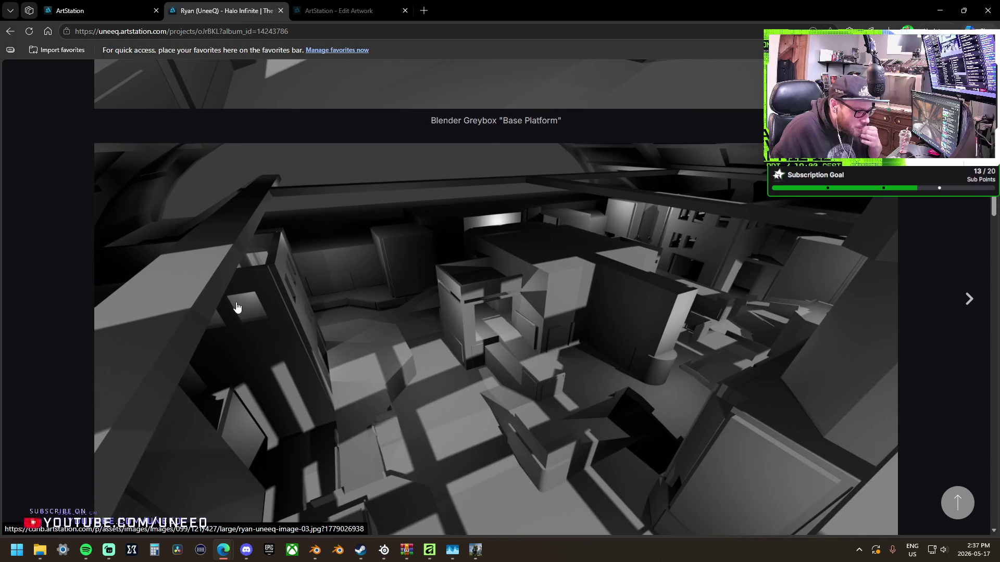
pyautogui.scroll(-4, 237, 308)
pyautogui.scroll(-14, 237, 308)
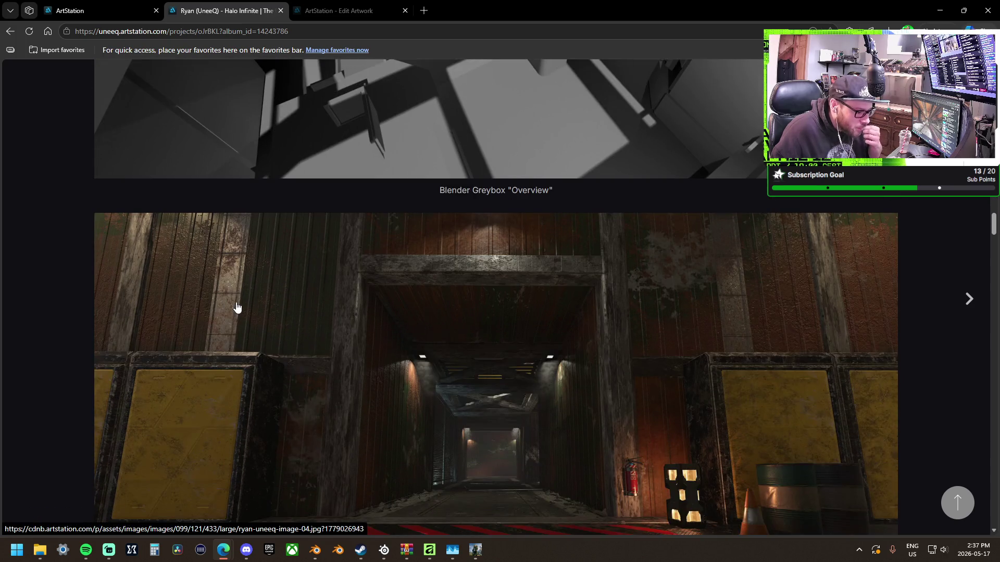
pyautogui.scroll(-5, 237, 308)
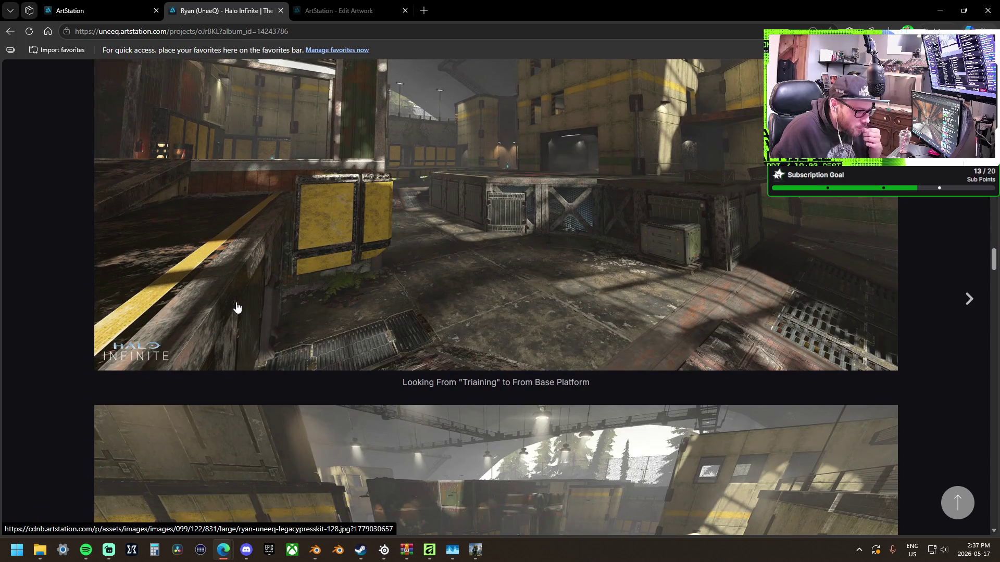
pyautogui.scroll(-12, 237, 308)
pyautogui.scroll(-15, 237, 308)
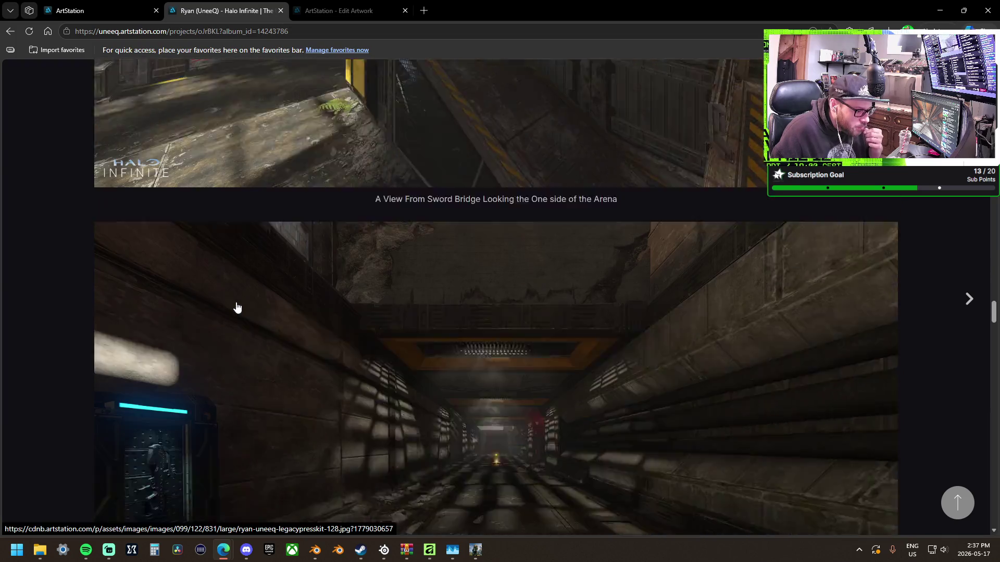
pyautogui.scroll(-15, 237, 308)
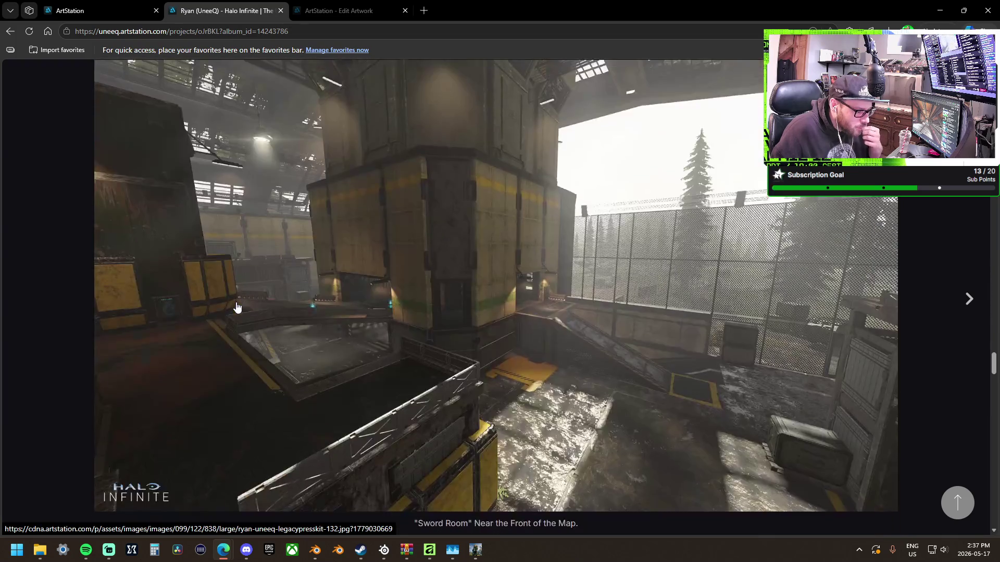
pyautogui.scroll(-15, 237, 308)
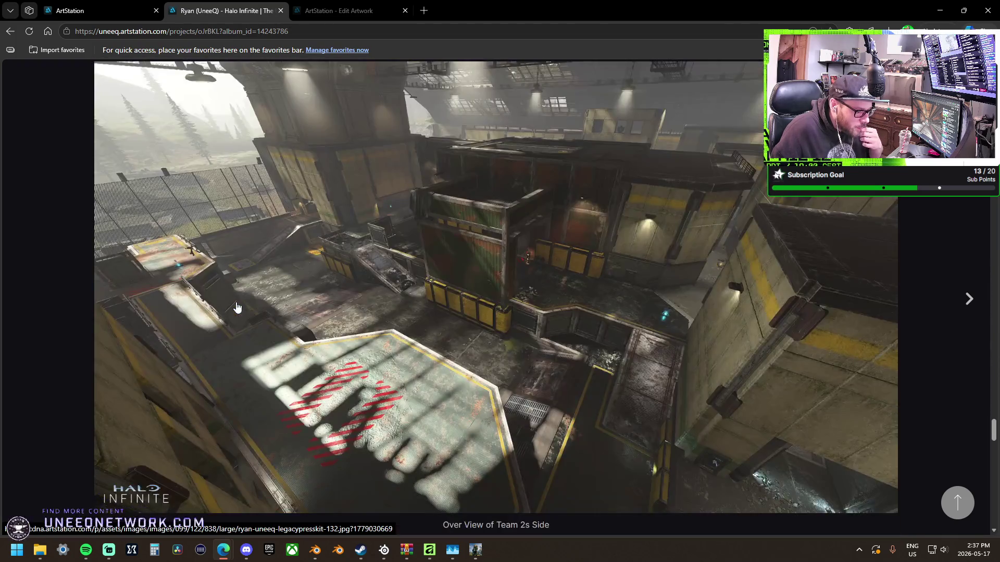
pyautogui.scroll(-15, 237, 308)
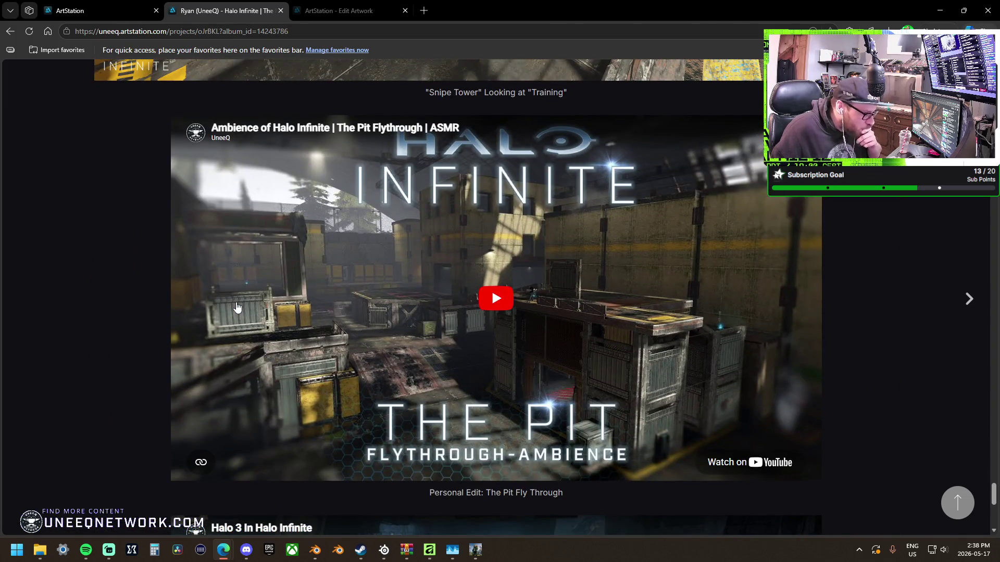
pyautogui.scroll(-8, 237, 308)
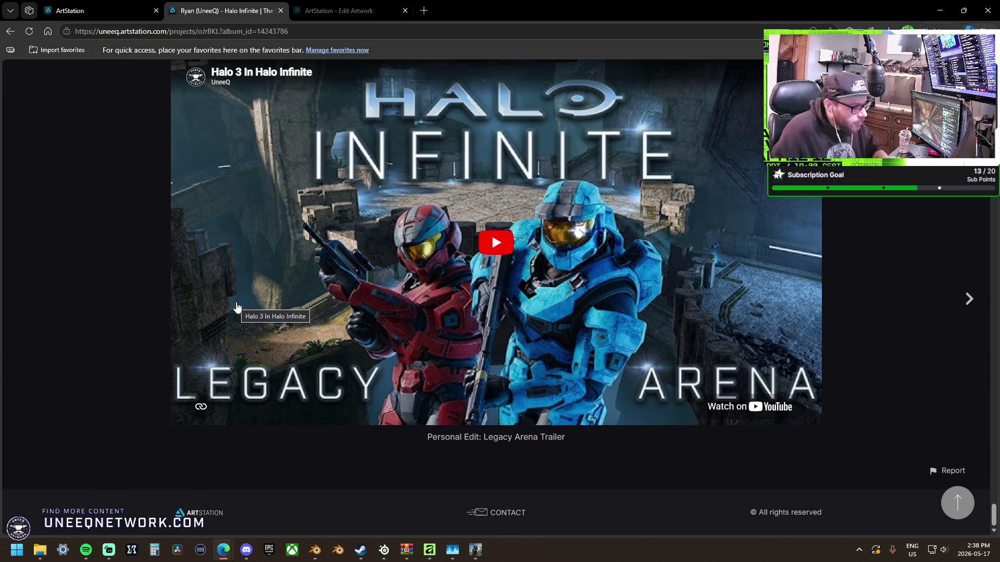
pyautogui.scroll(10, 237, 308)
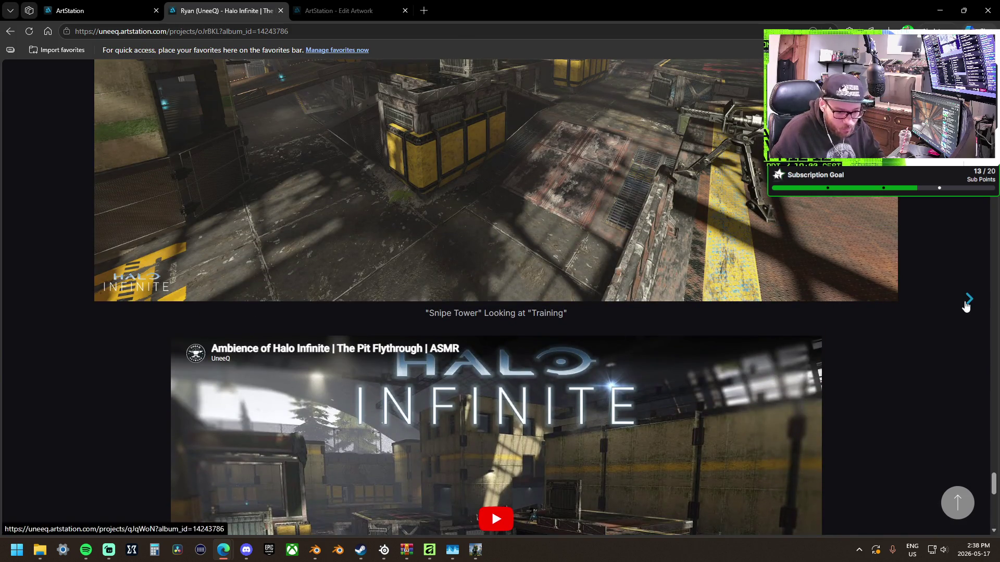
# Browse on to High Ground and Guardian, then return to the portfolio manager tab.
pyautogui.click(967, 304)
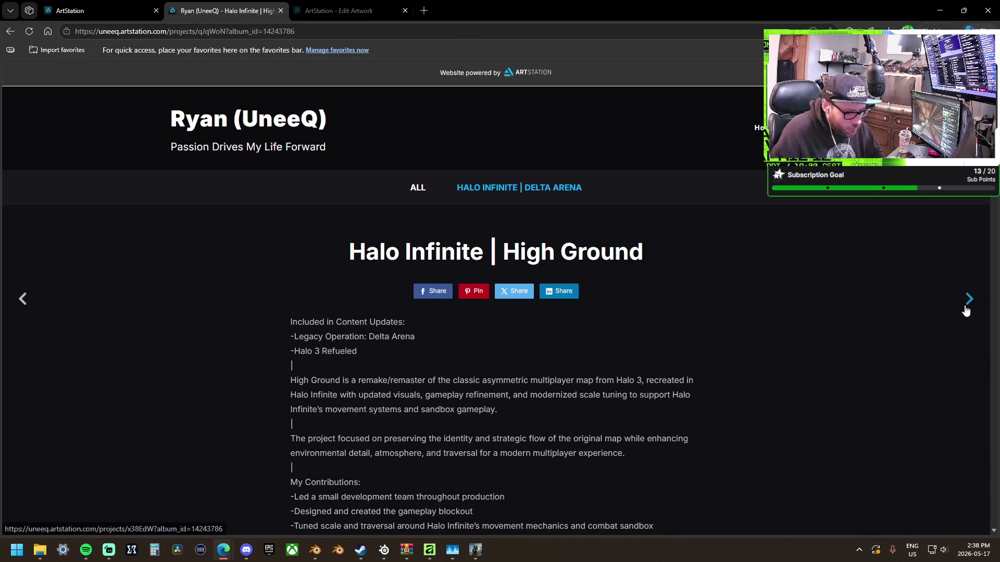
pyautogui.click(965, 308)
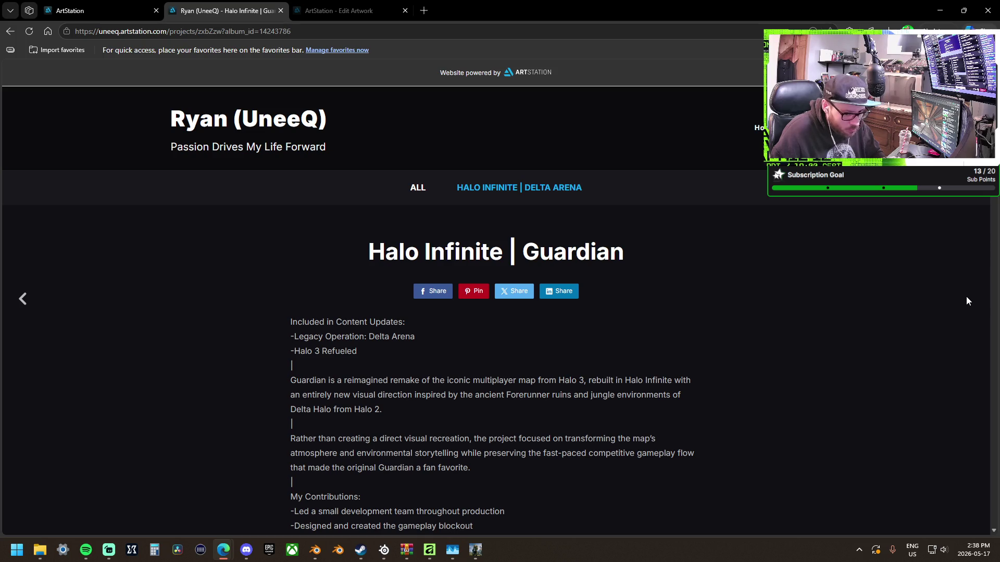
pyautogui.click(84, 14)
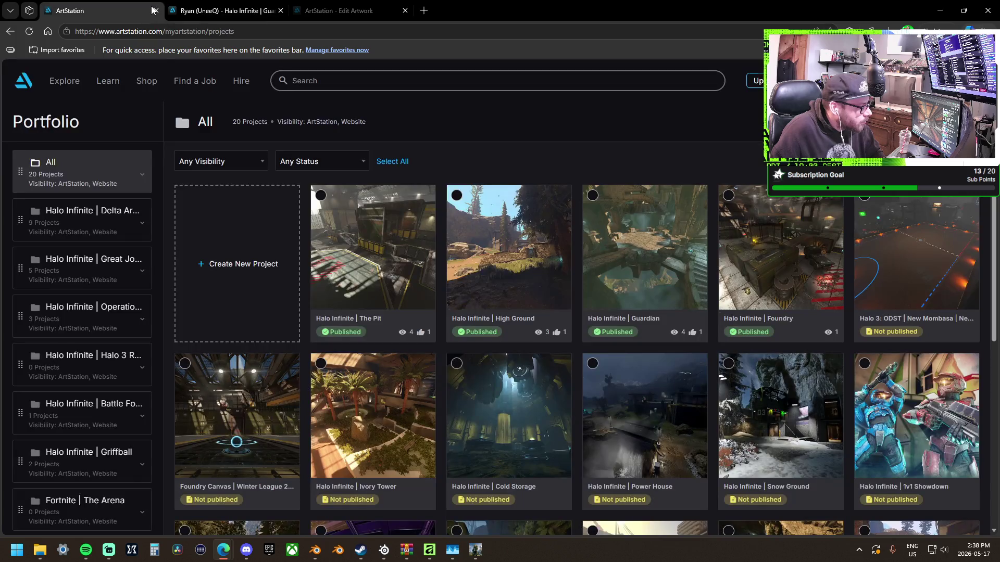
# Open the Halo Infinite | Guardian project's Edit Artwork form.
pyautogui.click(645, 248)
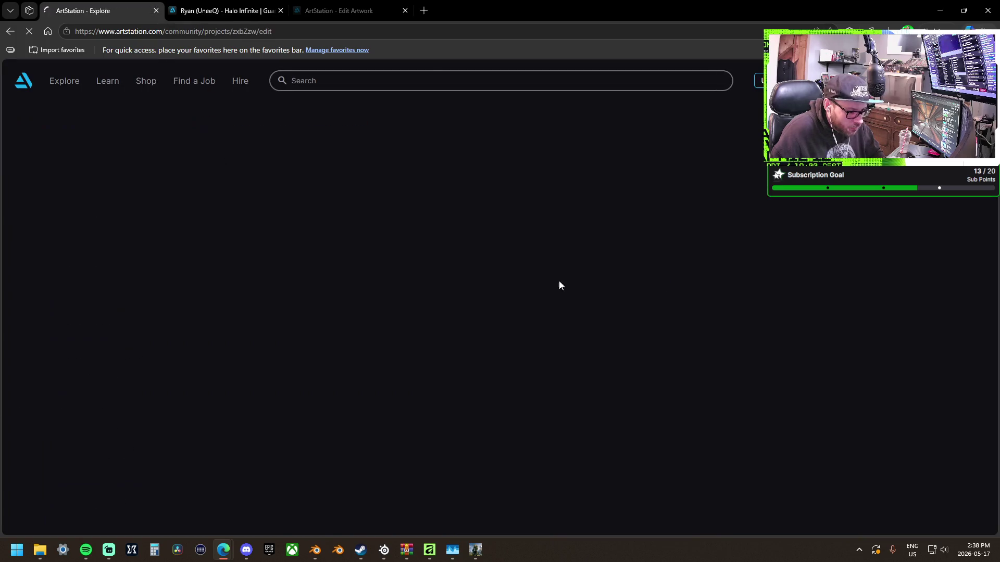
pyautogui.scroll(1, 312, 291)
pyautogui.scroll(-20, 266, 278)
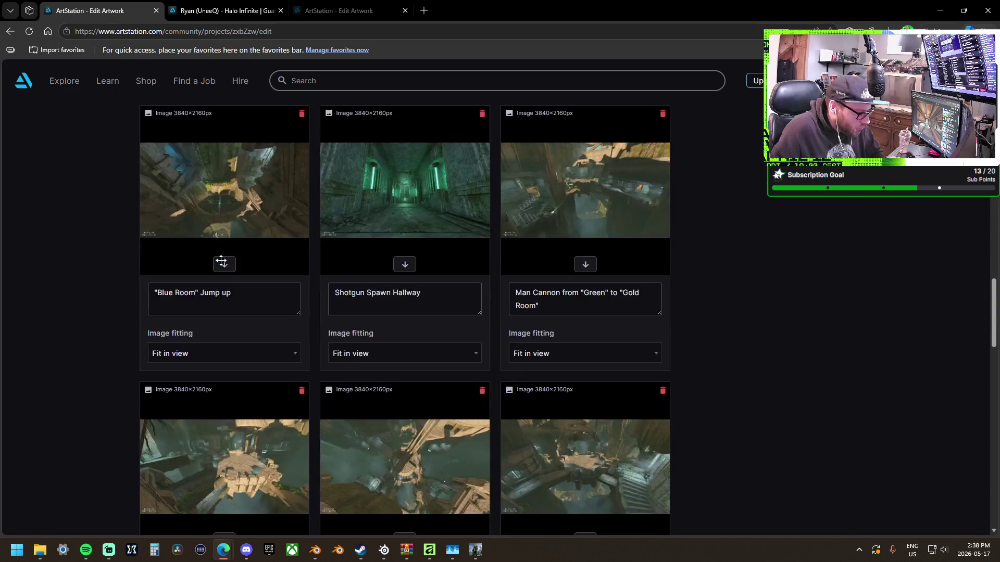
pyautogui.scroll(-13, 221, 262)
# Delete 'is a reimagined remake of' from the Guardian artwork description.
pyautogui.click(329, 425)
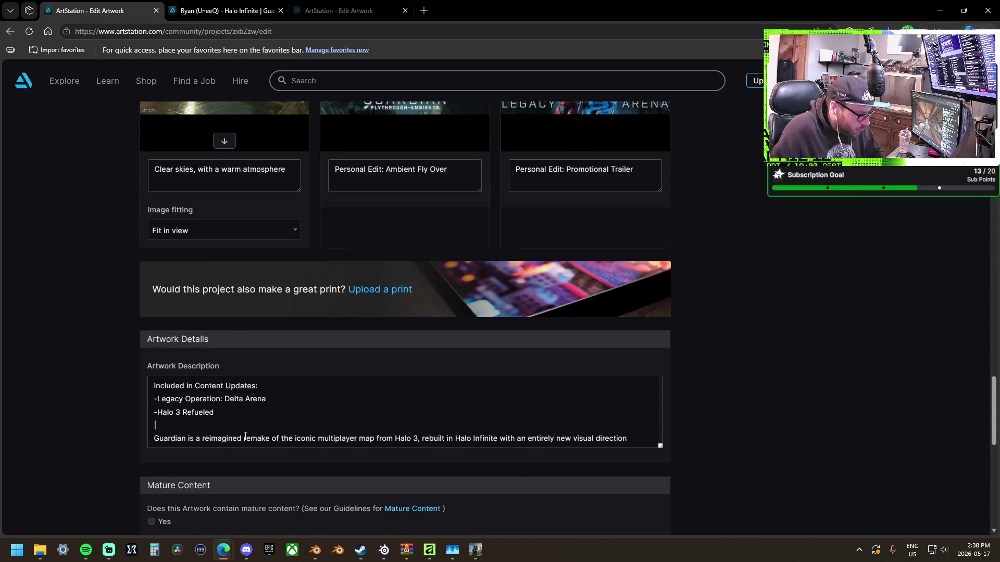
pyautogui.moveTo(273, 437); pyautogui.dragTo(209, 437)
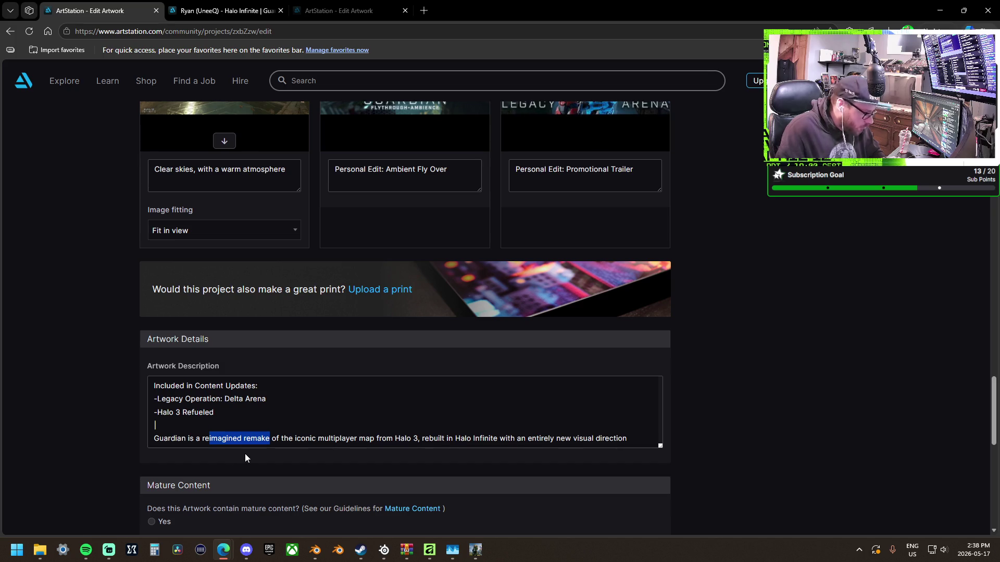
pyautogui.press('BackSpace')
pyautogui.press('BackSpace')
pyautogui.press('BackSpace')
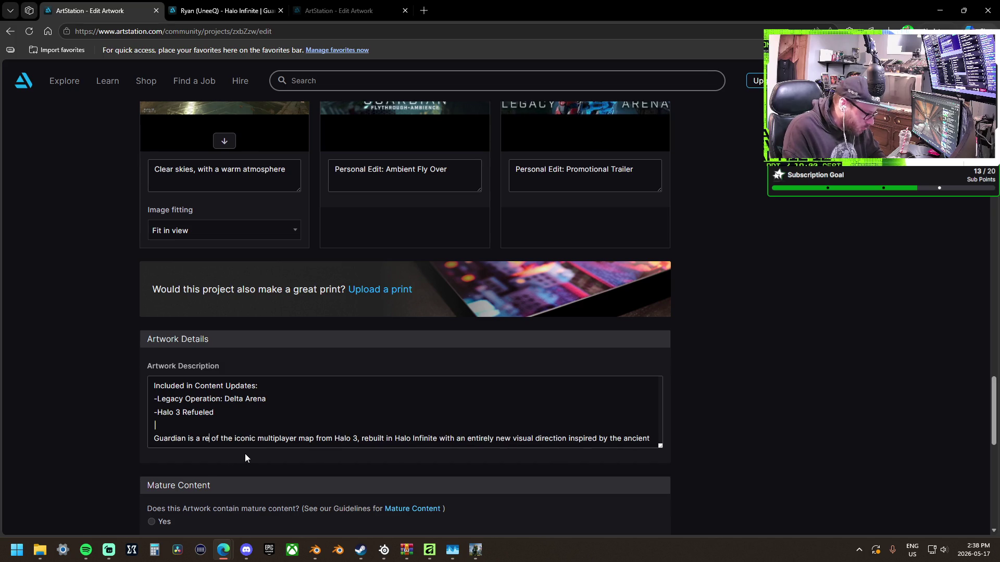
pyautogui.press('BackSpace')
pyautogui.press('BackSpace')
pyautogui.press('BackSpace')
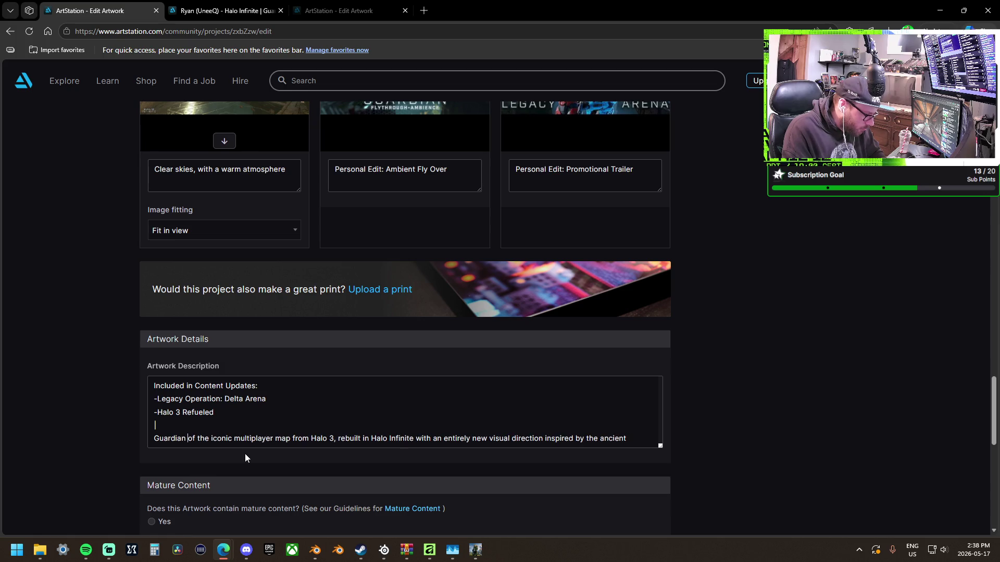
pyautogui.press('BackSpace')
pyautogui.press('BackSpace')
pyautogui.press('BackSpace')
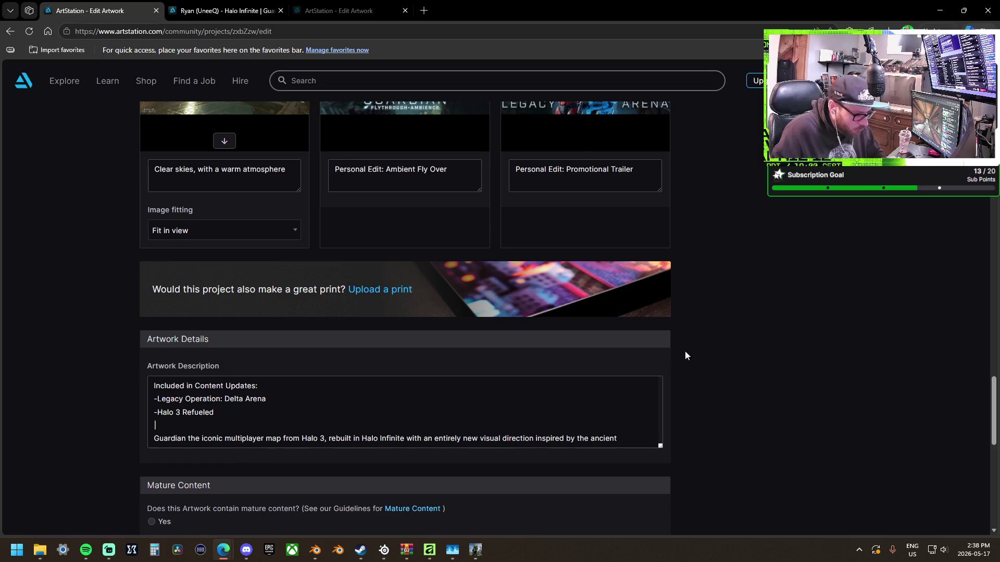
pyautogui.scroll(20, 774, 330)
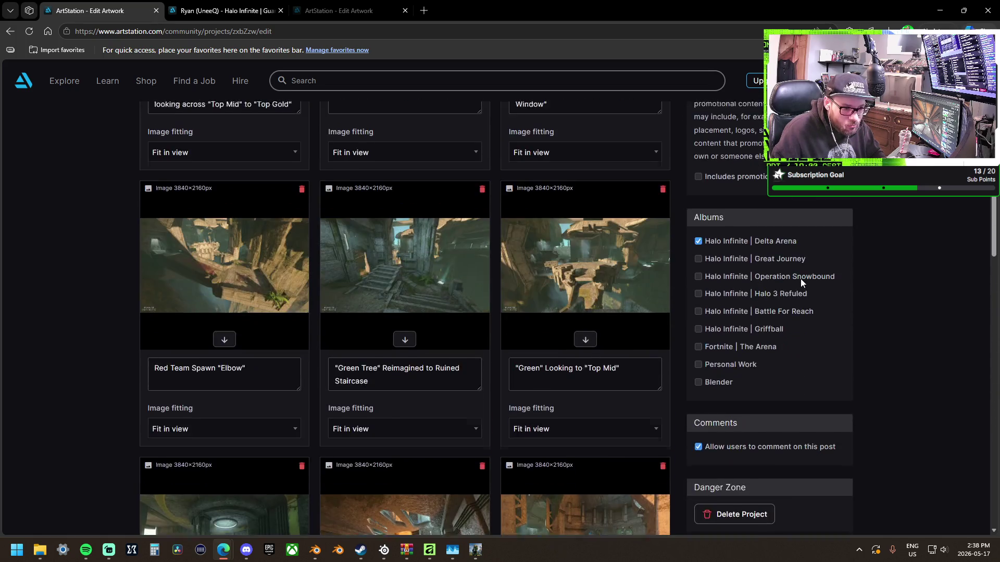
pyautogui.scroll(10, 801, 283)
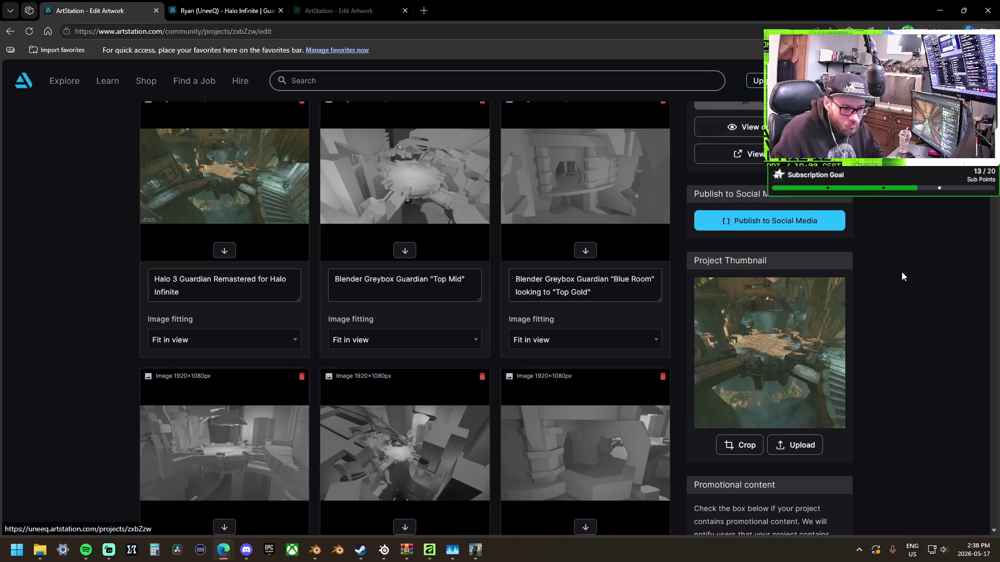
pyautogui.scroll(3, 891, 288)
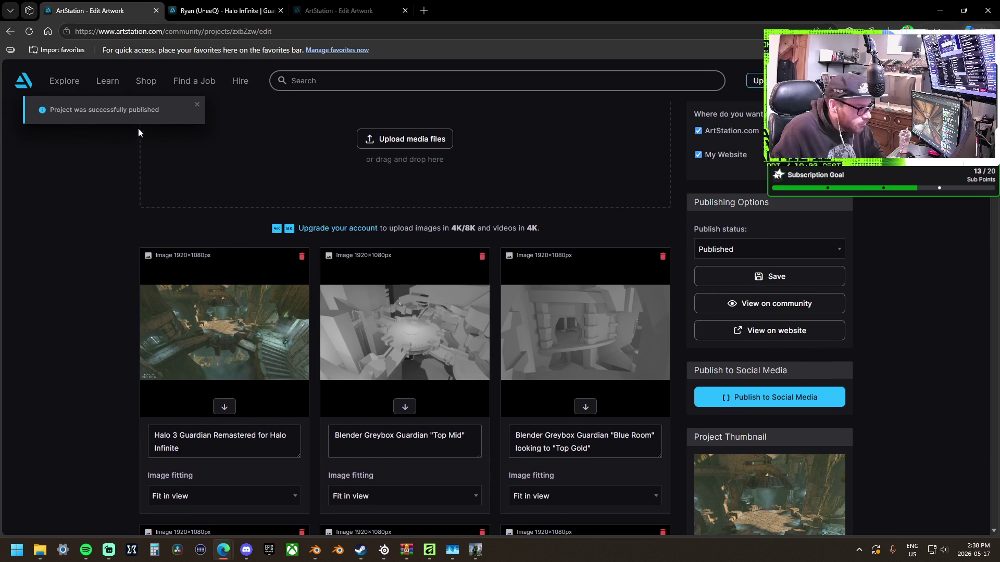
pyautogui.click(224, 11)
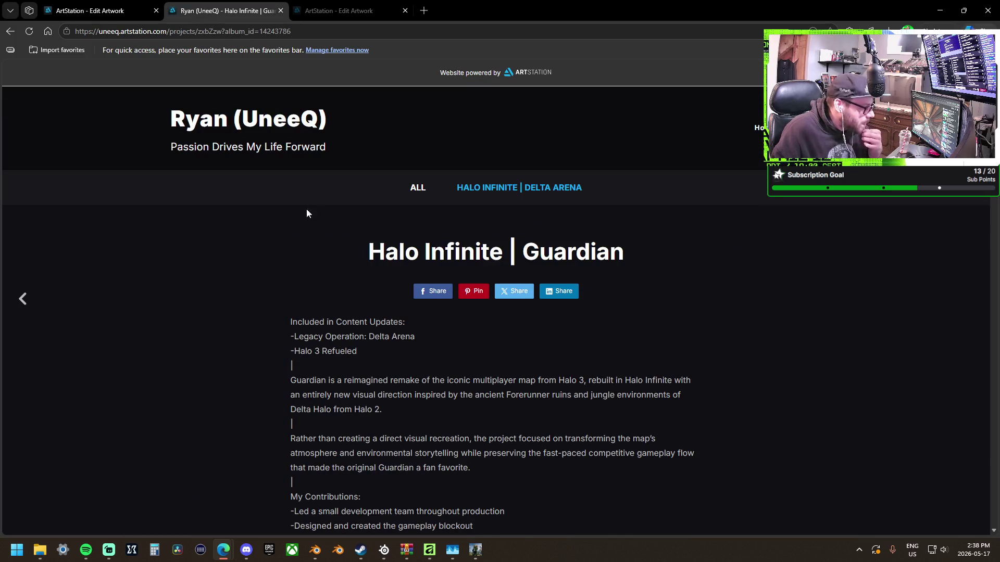
# Reload the portfolio website, open The Pit project page, then return to Guardian's edit page.
pyautogui.click(31, 32)
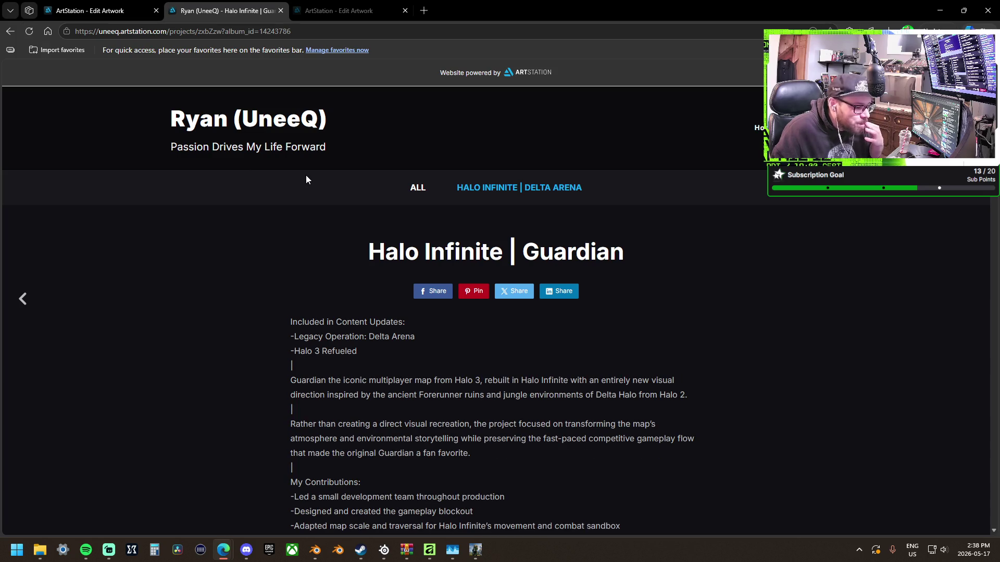
pyautogui.click(295, 128)
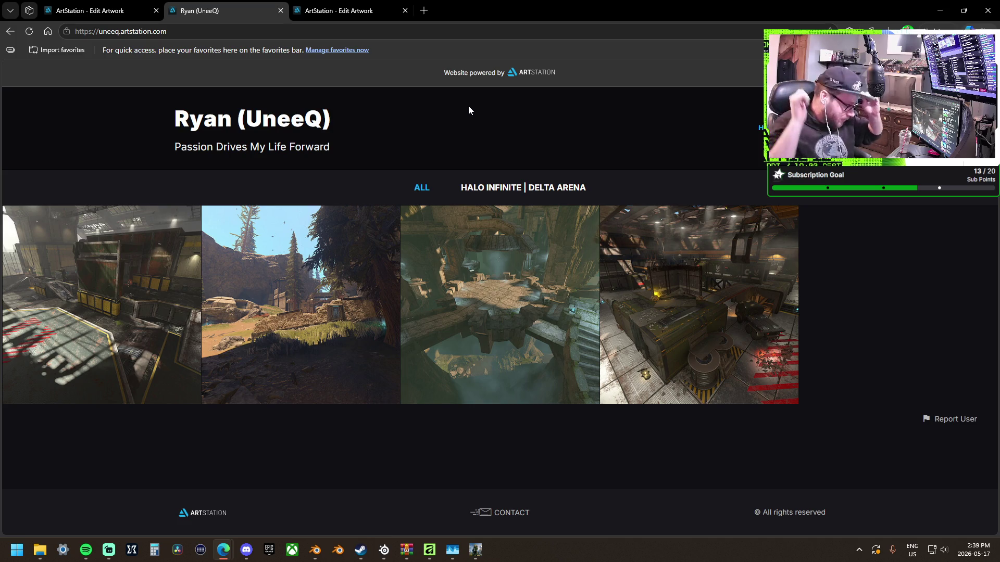
pyautogui.click(221, 35)
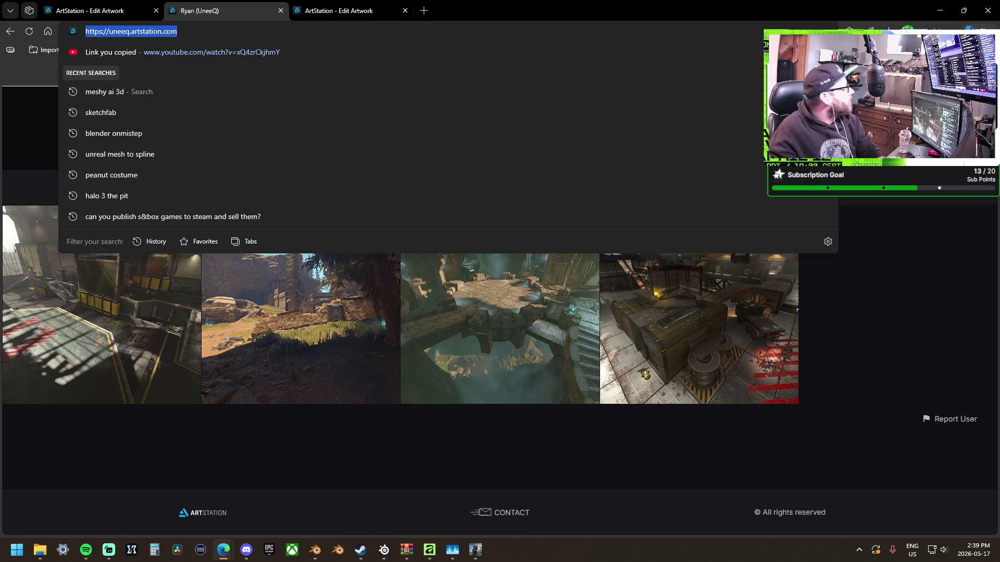
pyautogui.press('Escape')
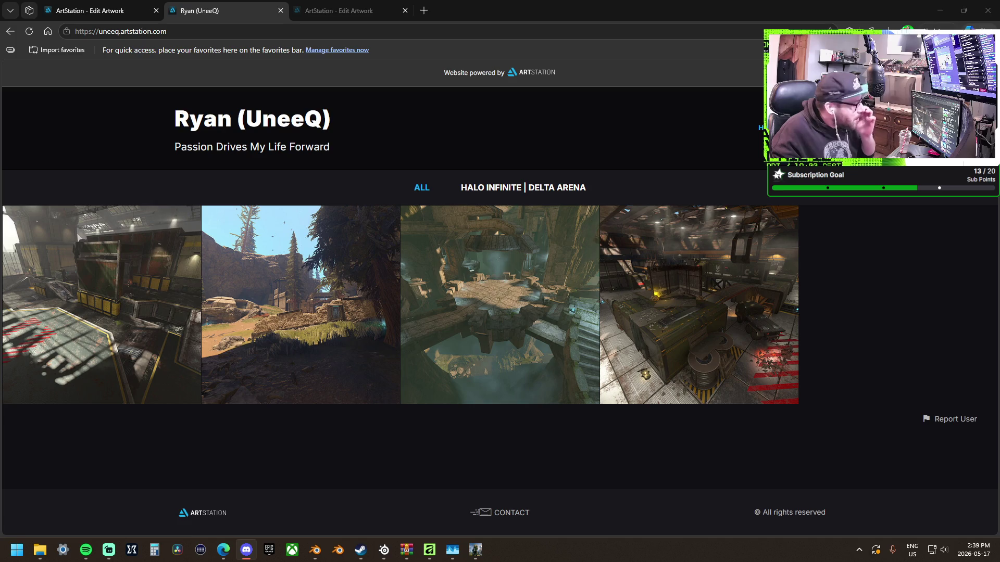
pyautogui.click(161, 316)
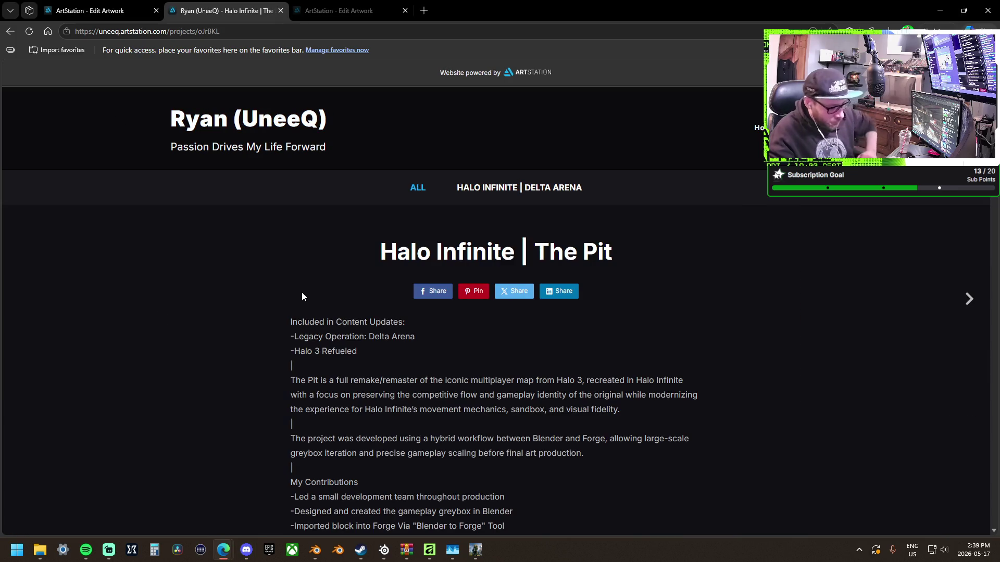
pyautogui.click(331, 11)
pyautogui.click(387, 207)
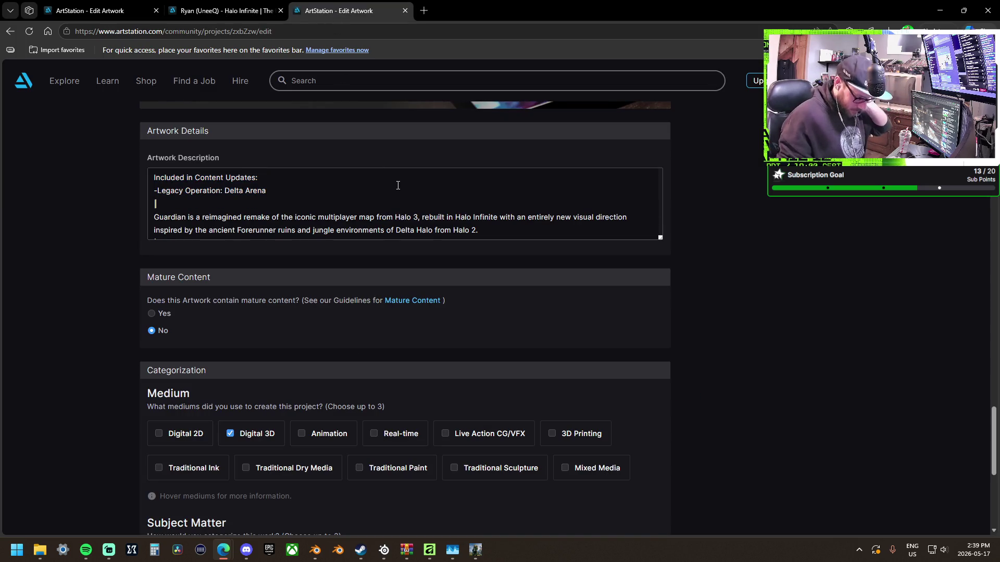
# Save Guardian as published, staying past the leave-page prompt, then close its edit tab.
pyautogui.scroll(-10, 387, 207)
pyautogui.scroll(-3, 761, 277)
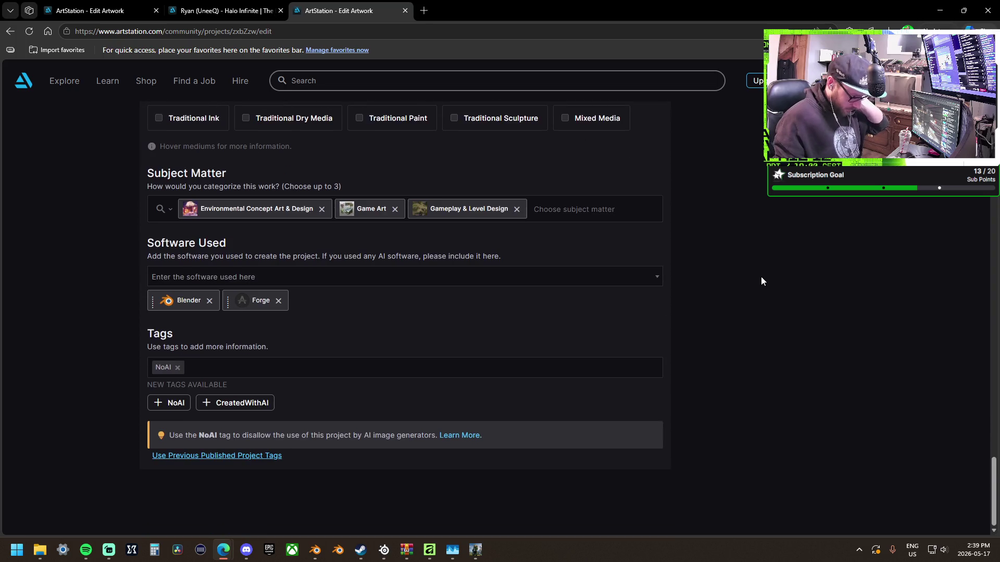
pyautogui.scroll(15, 762, 280)
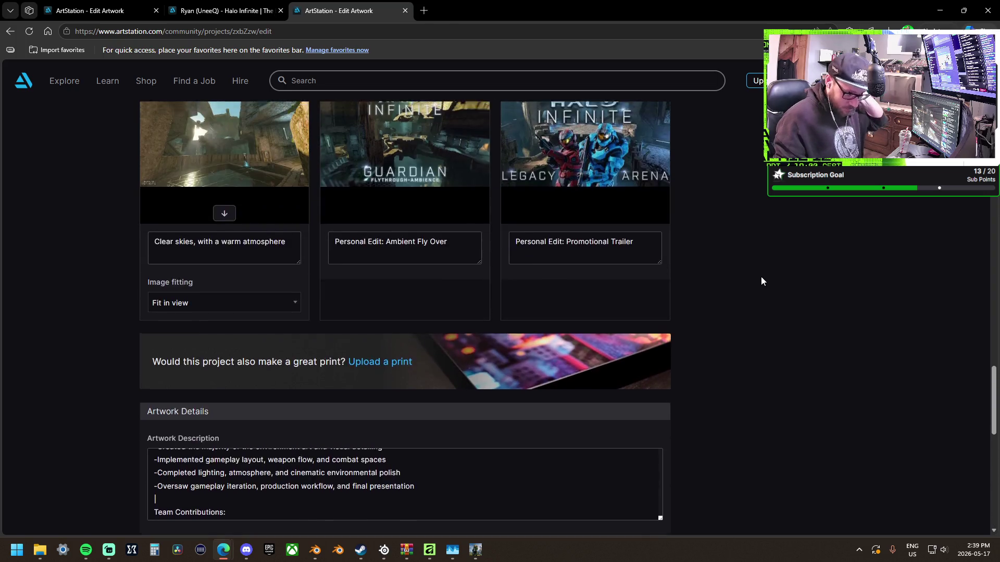
pyautogui.scroll(6, 761, 280)
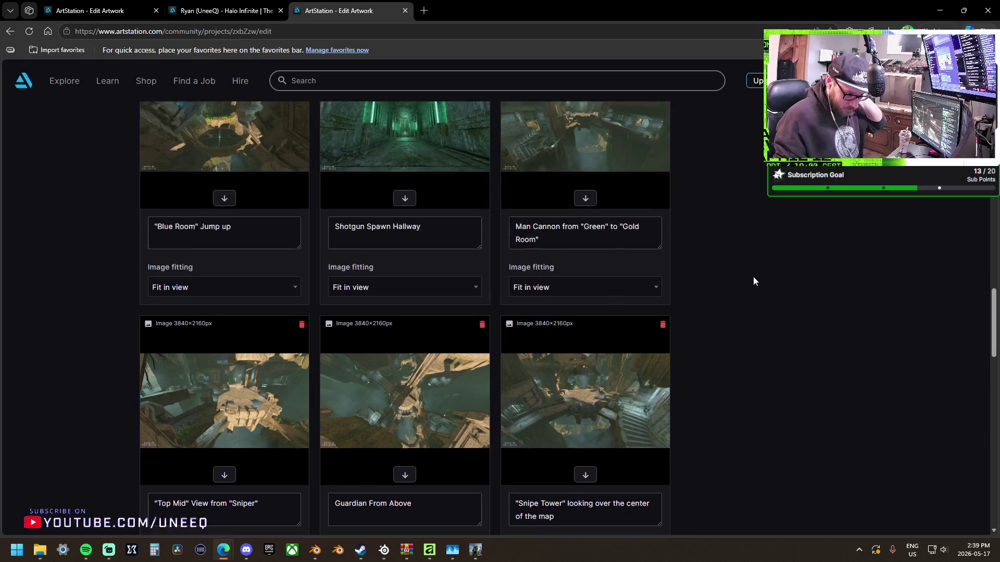
pyautogui.scroll(10, 753, 281)
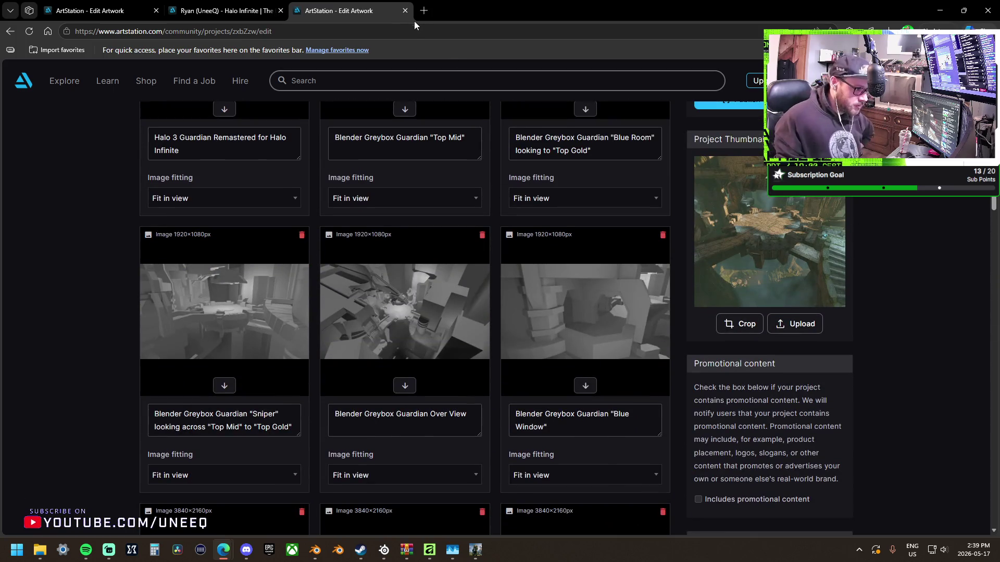
pyautogui.click(405, 11)
pyautogui.click(588, 104)
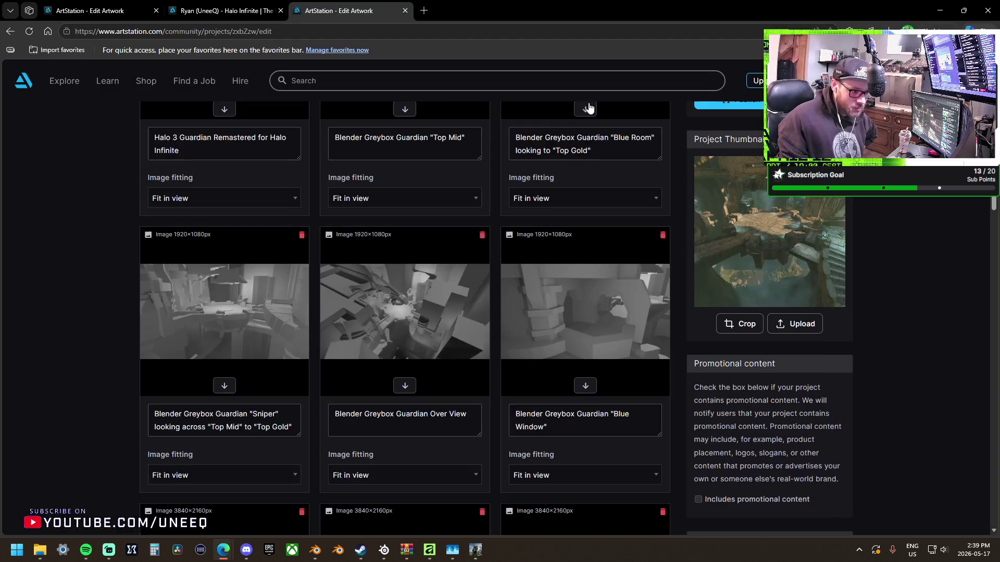
pyautogui.scroll(4, 720, 158)
pyautogui.scroll(2, 720, 158)
pyautogui.click(766, 291)
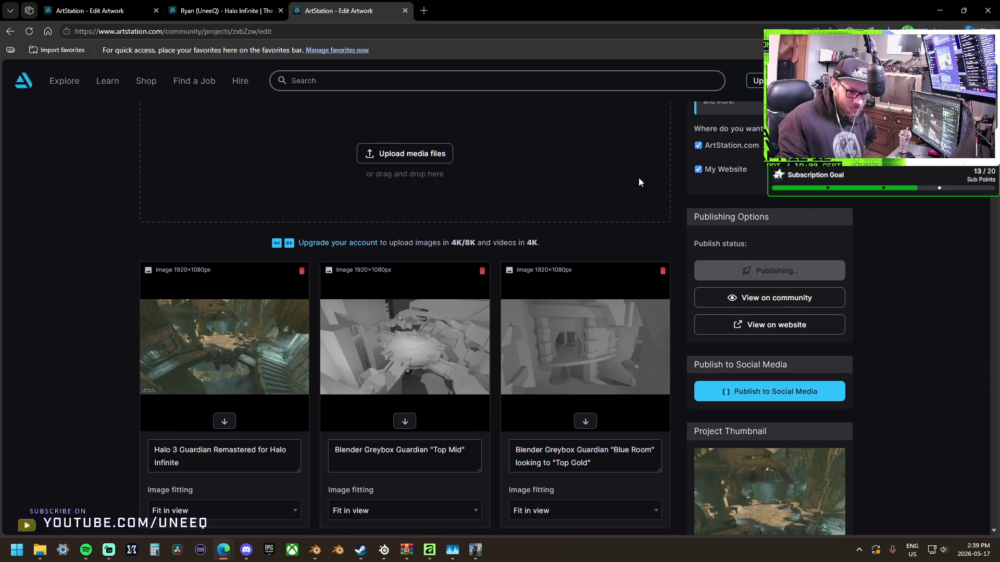
pyautogui.click(405, 11)
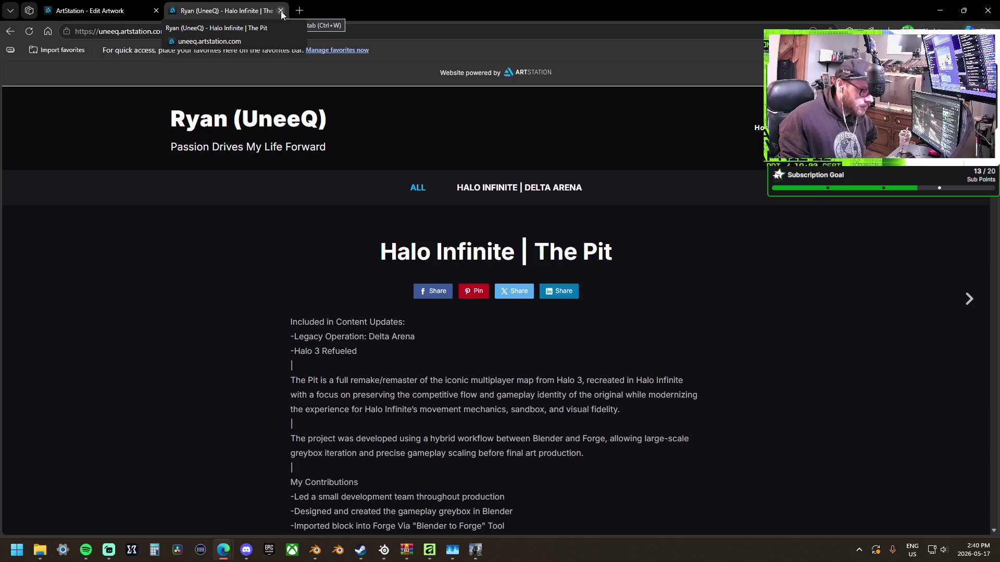
# Close the website tab, return to the Portfolio project list, and bring up Foundry.blend in Blender.
pyautogui.click(280, 11)
pyautogui.scroll(-6, 166, 292)
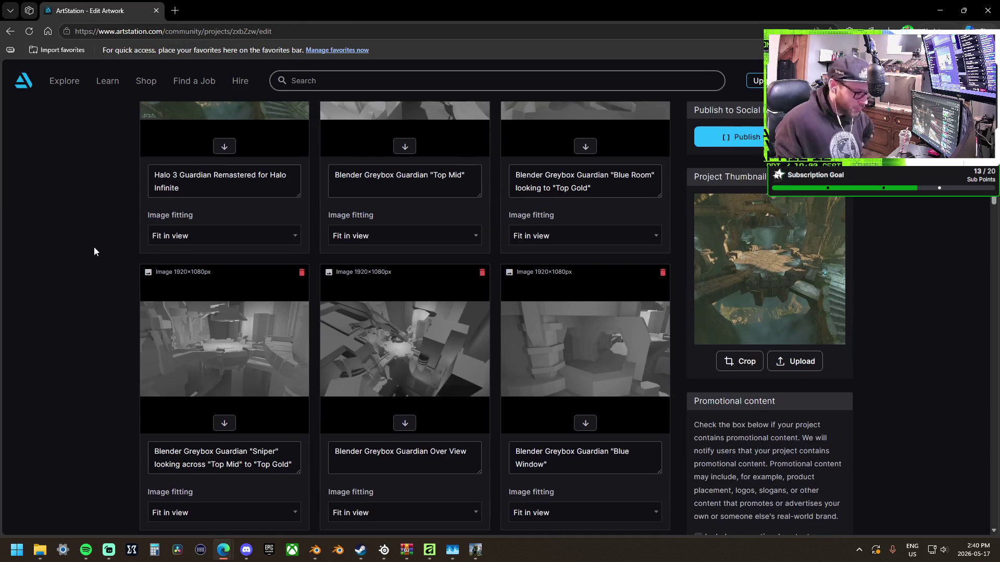
pyautogui.scroll(6, 94, 251)
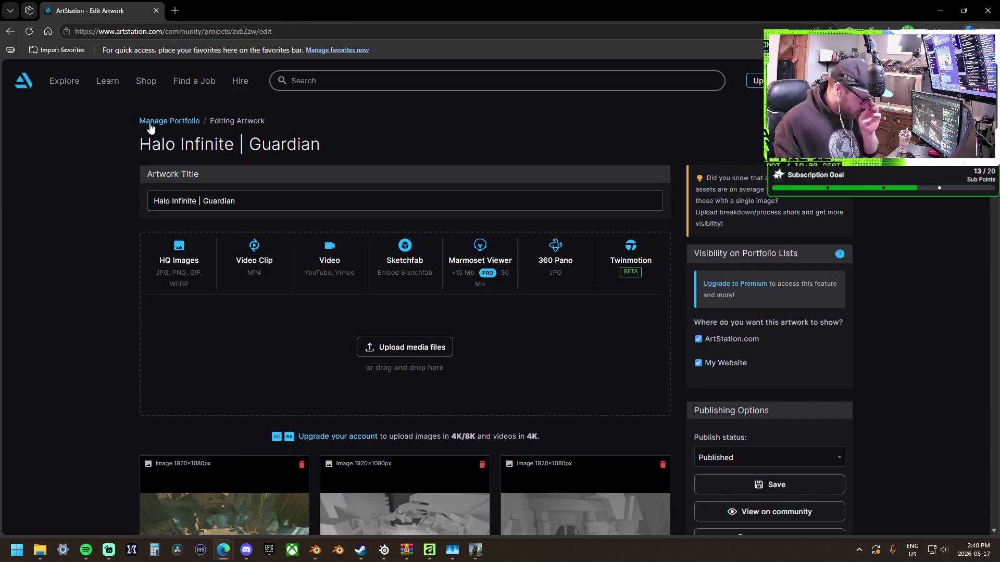
pyautogui.click(165, 123)
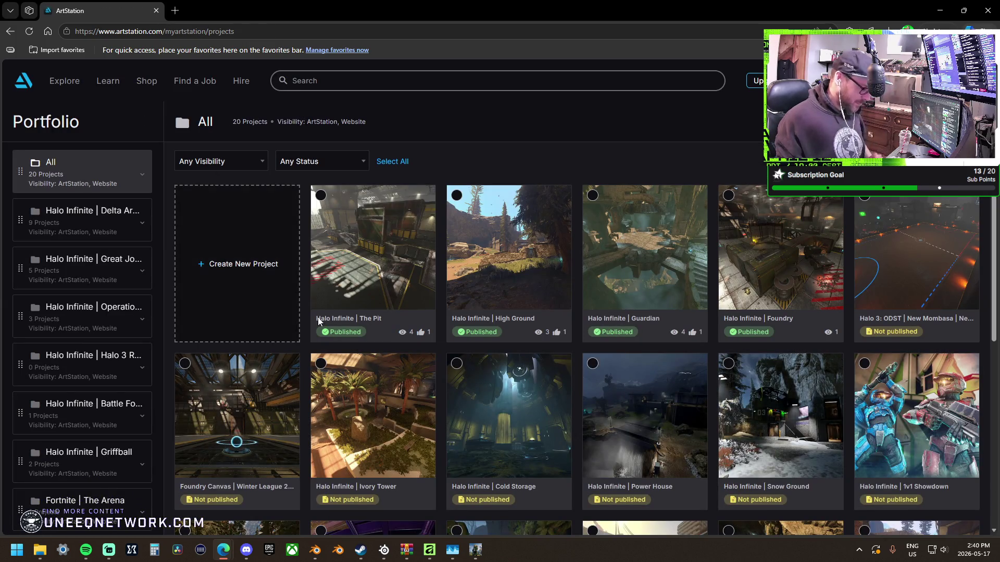
pyautogui.moveTo(318, 554)
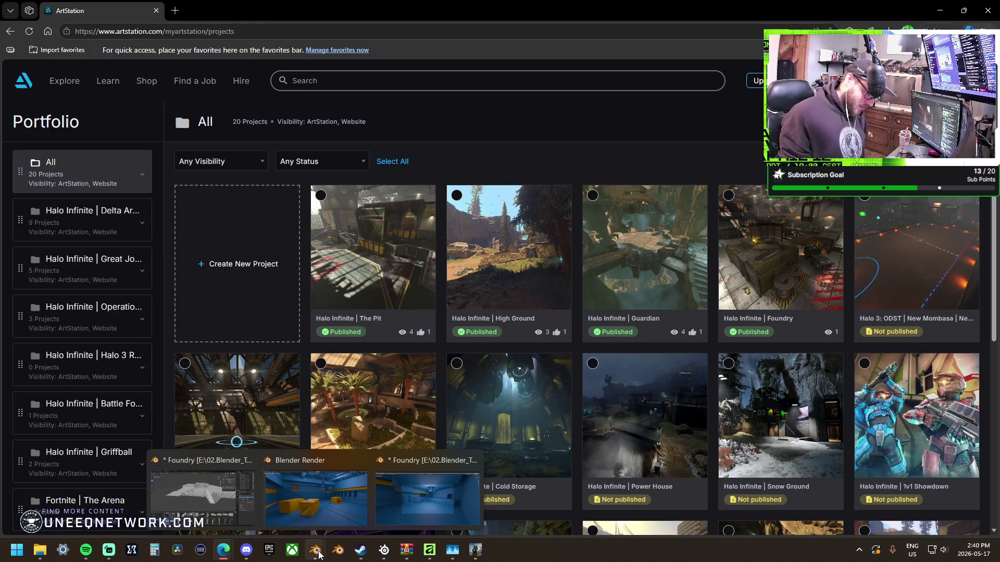
pyautogui.click(245, 504)
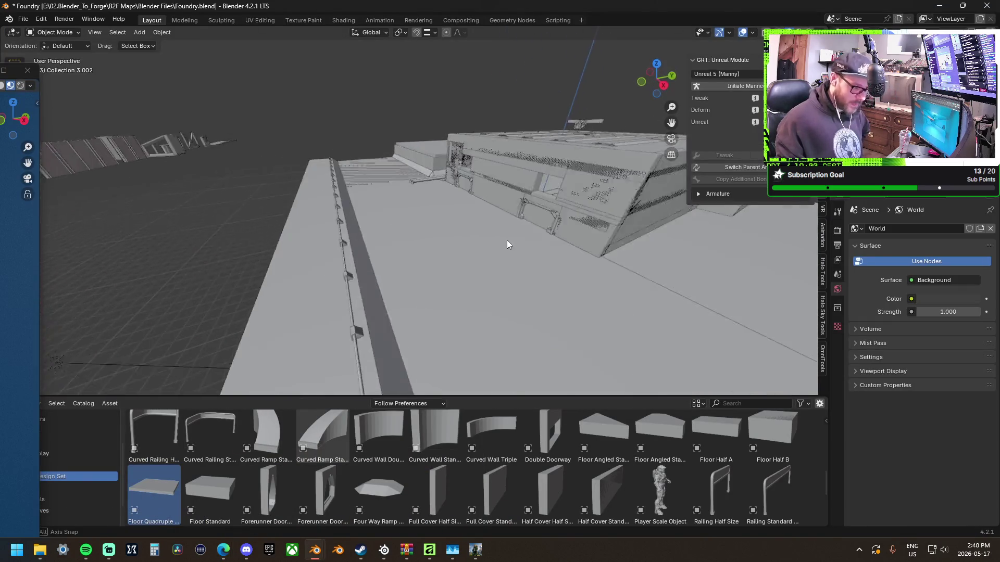
# Orbit and zoom around the Foundry greybox map to inspect the building and overall layout.
pyautogui.scroll(-5, 522, 245)
pyautogui.scroll(4, 517, 248)
pyautogui.moveTo(473, 251); pyautogui.dragTo(319, 220)
pyautogui.moveTo(483, 230)
pyautogui.mouseDown()
pyautogui.moveTo(501, 211)
pyautogui.moveTo(446, 179)
pyautogui.moveTo(368, 186)
pyautogui.moveTo(411, 193)
pyautogui.moveTo(391, 195)
pyautogui.mouseUp()
pyautogui.scroll(-3, 390, 194)
pyautogui.scroll(2, 396, 198)
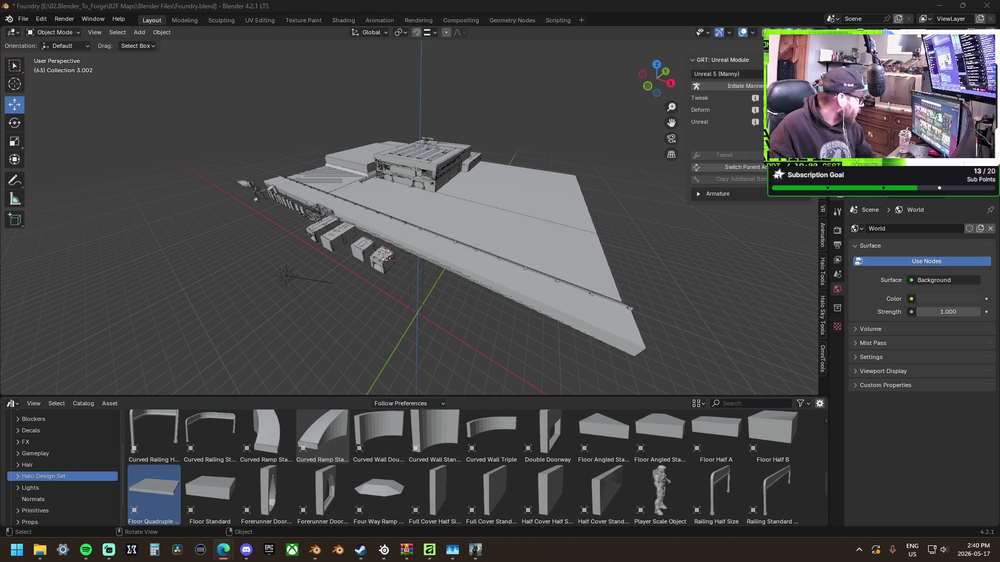
pyautogui.press('super+d')
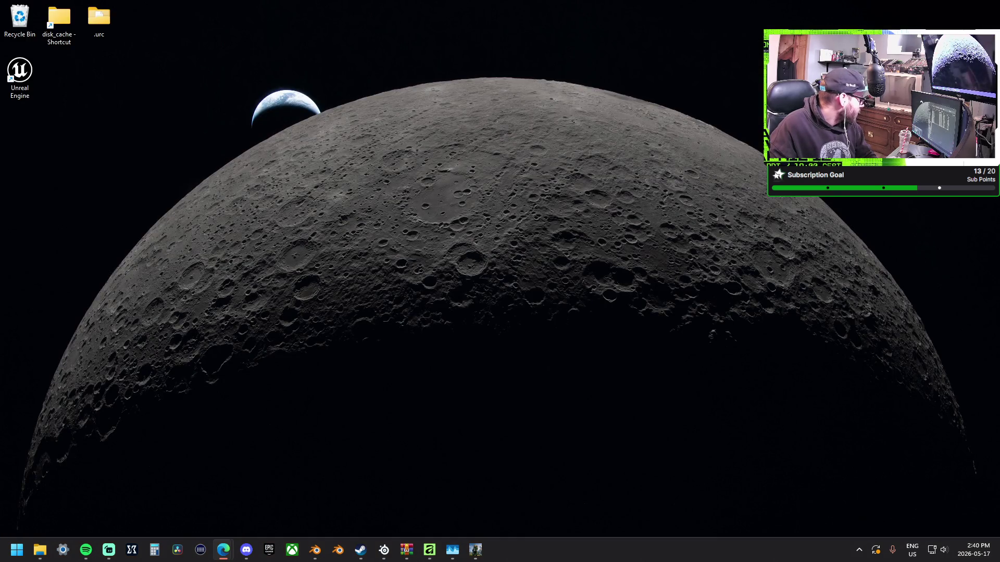
pyautogui.press('super+d')
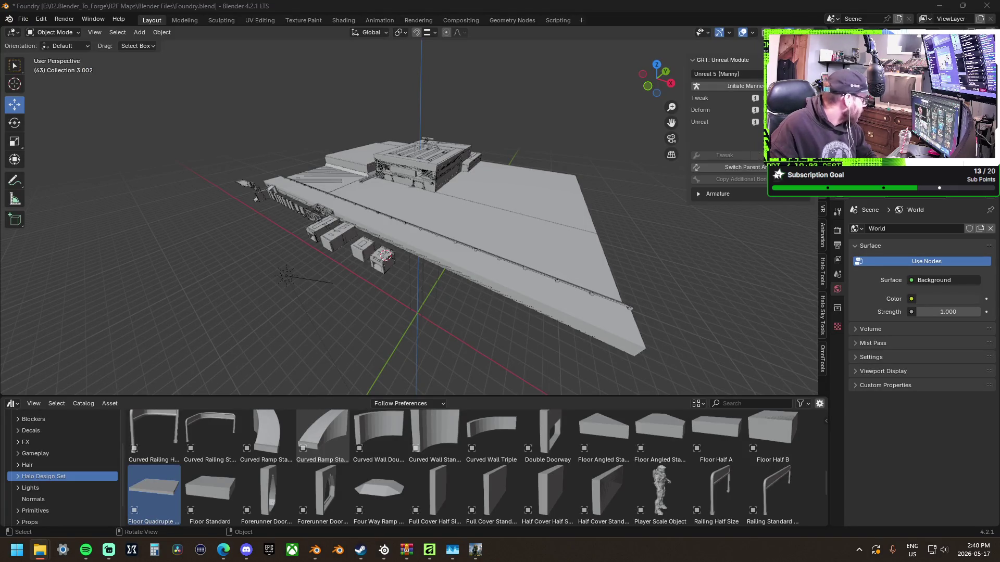
pyautogui.press('super+d')
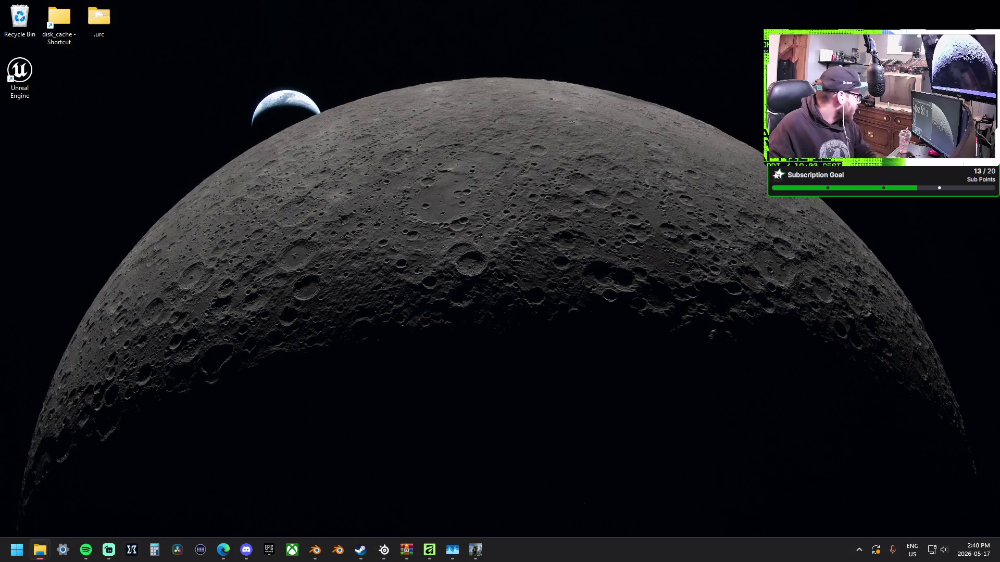
pyautogui.press('super+d')
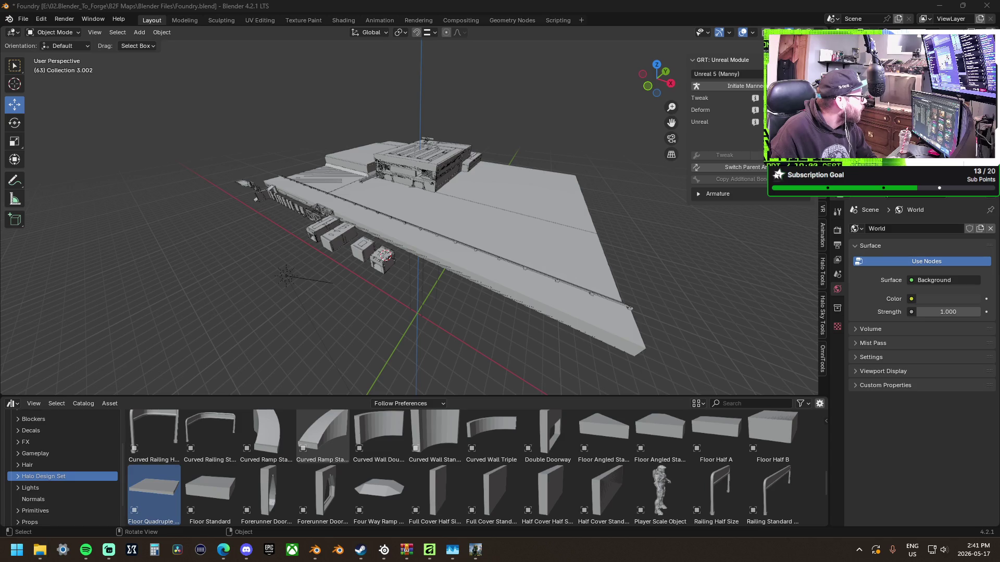
pyautogui.moveTo(646, 181)
pyautogui.mouseDown()
pyautogui.moveTo(537, 197)
pyautogui.moveTo(545, 197)
pyautogui.mouseUp()
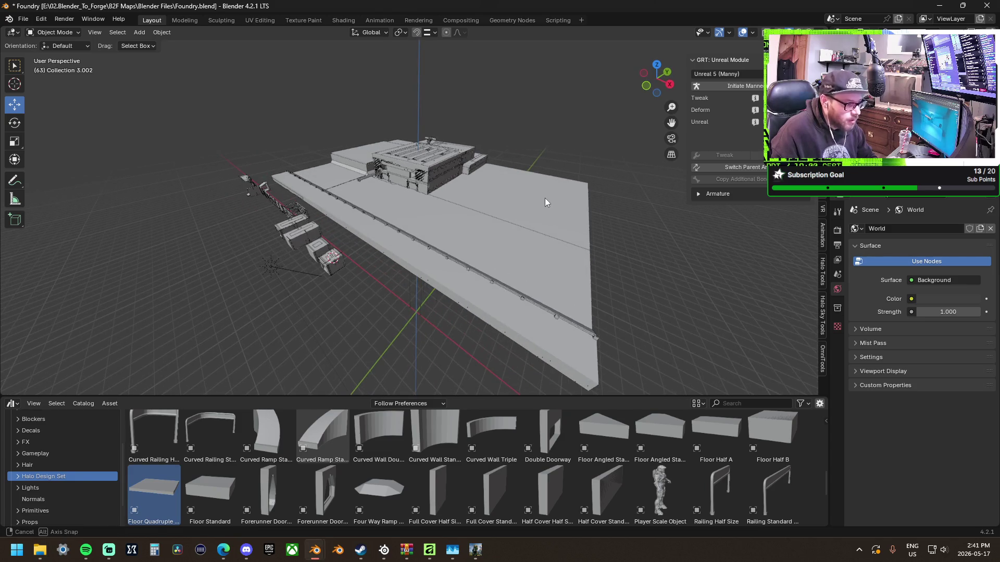
pyautogui.click(940, 5)
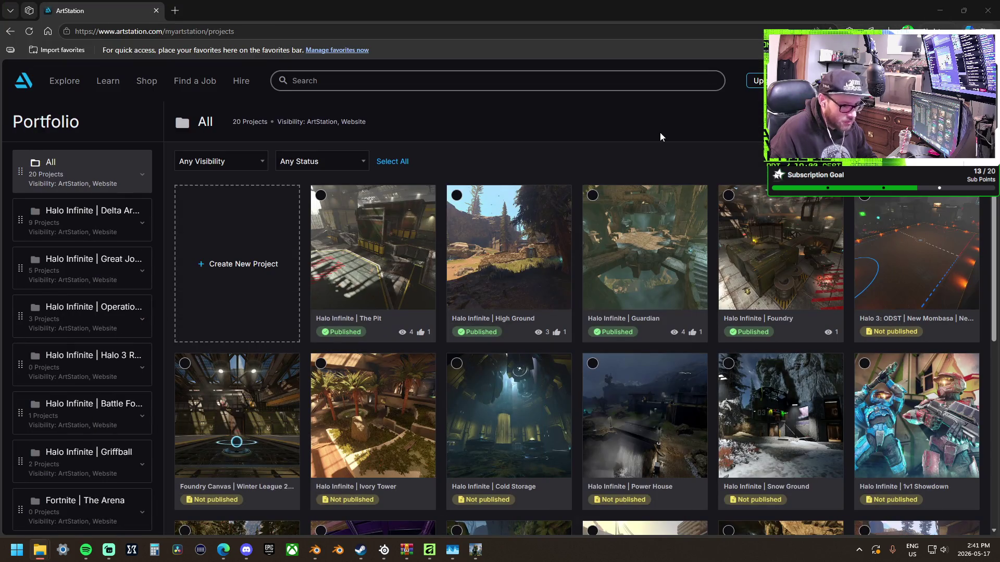
# Scroll through the 20-project Portfolio list and open the public profile in a new tab.
pyautogui.moveTo(652, 212)
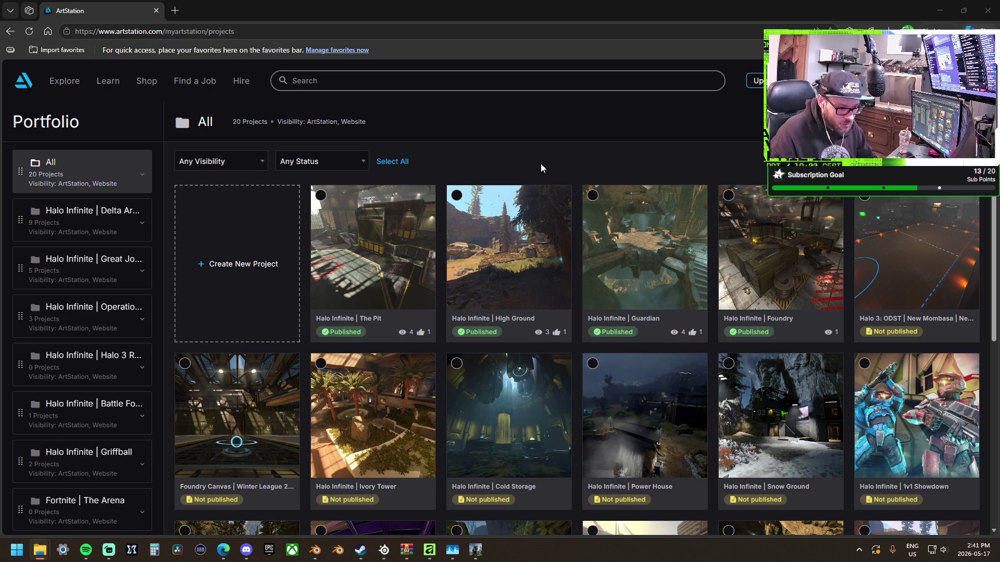
pyautogui.scroll(-6, 540, 163)
pyautogui.scroll(4, 546, 285)
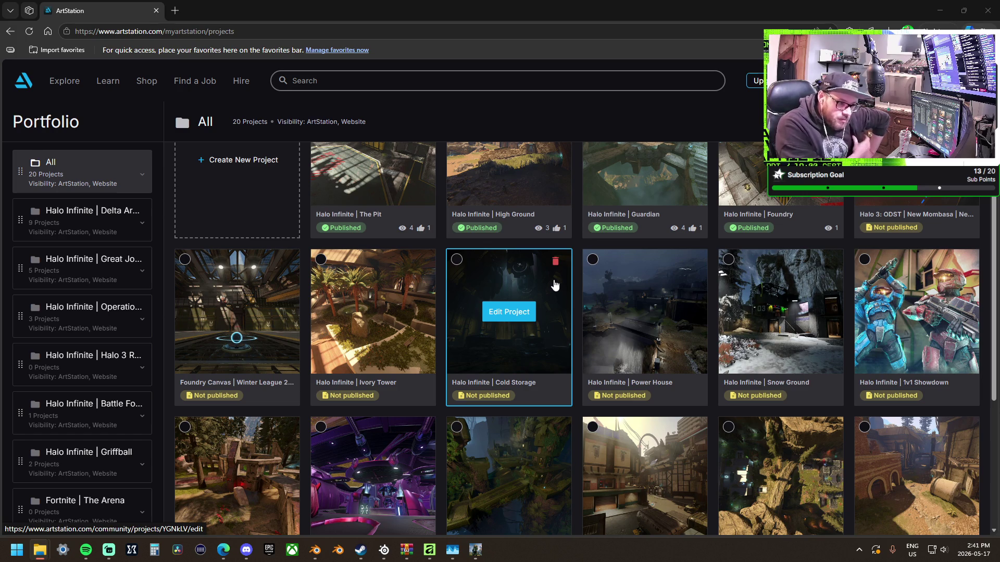
pyautogui.click(509, 311)
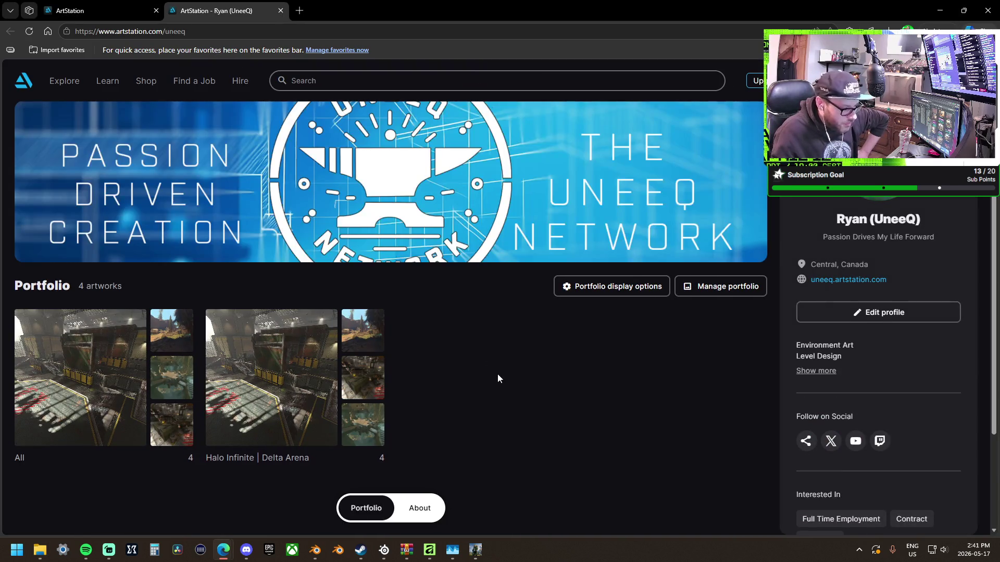
# Open the Halo Infinite | Delta Arena album, view the Foundry artwork, then return to the portfolio list.
pyautogui.scroll(-3, 486, 358)
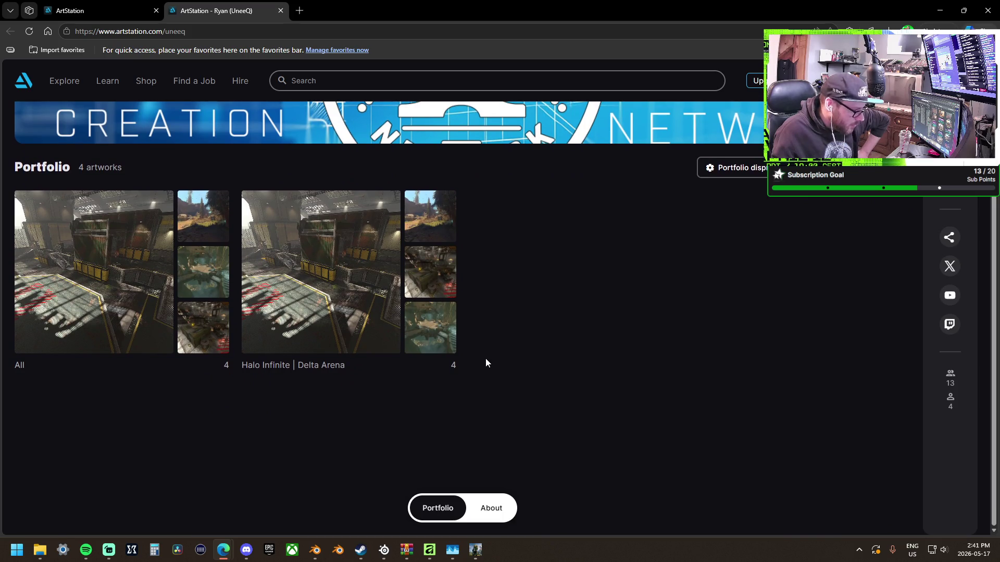
pyautogui.click(362, 298)
pyautogui.scroll(-3, 363, 299)
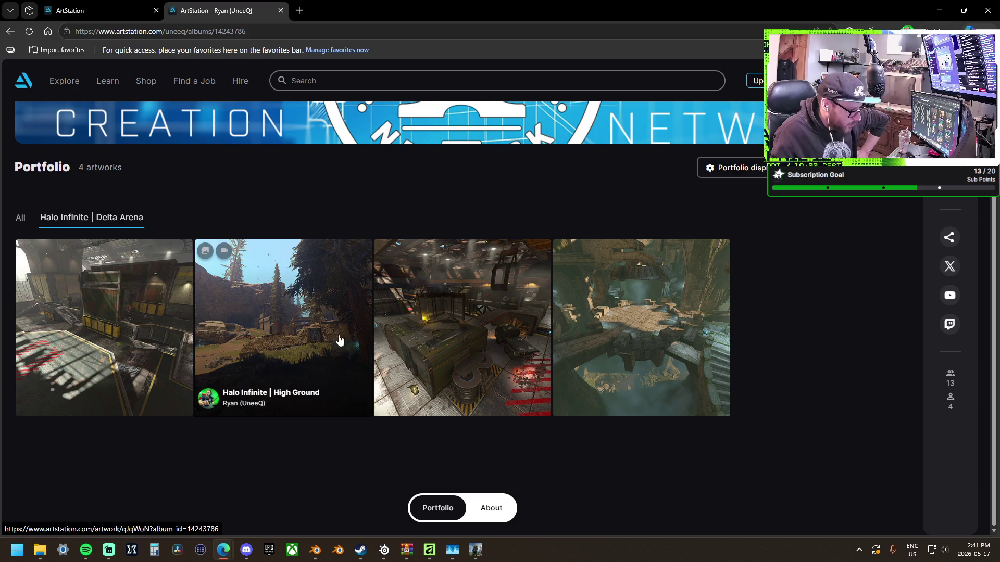
pyautogui.click(423, 339)
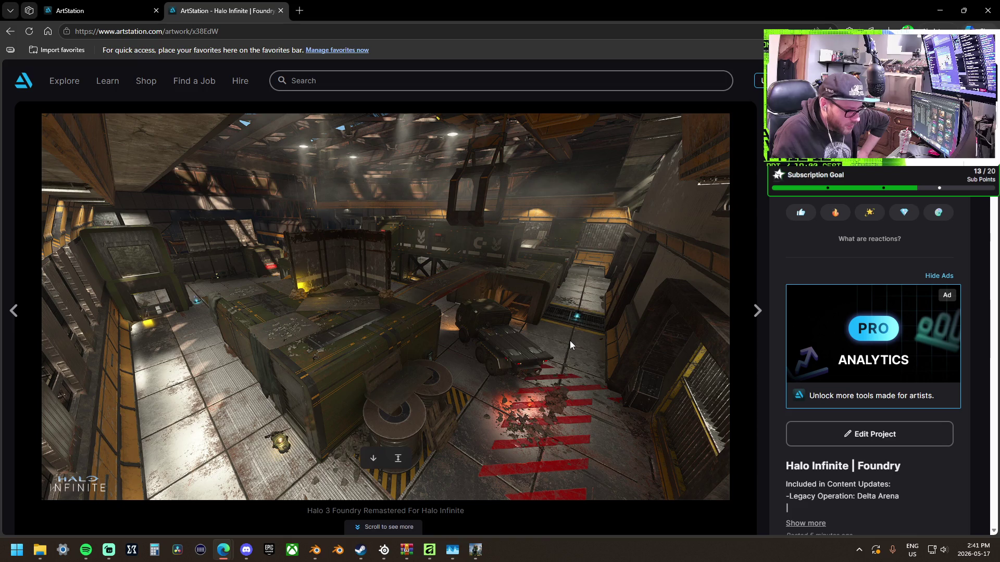
pyautogui.scroll(-5, 571, 344)
pyautogui.scroll(-9, 570, 345)
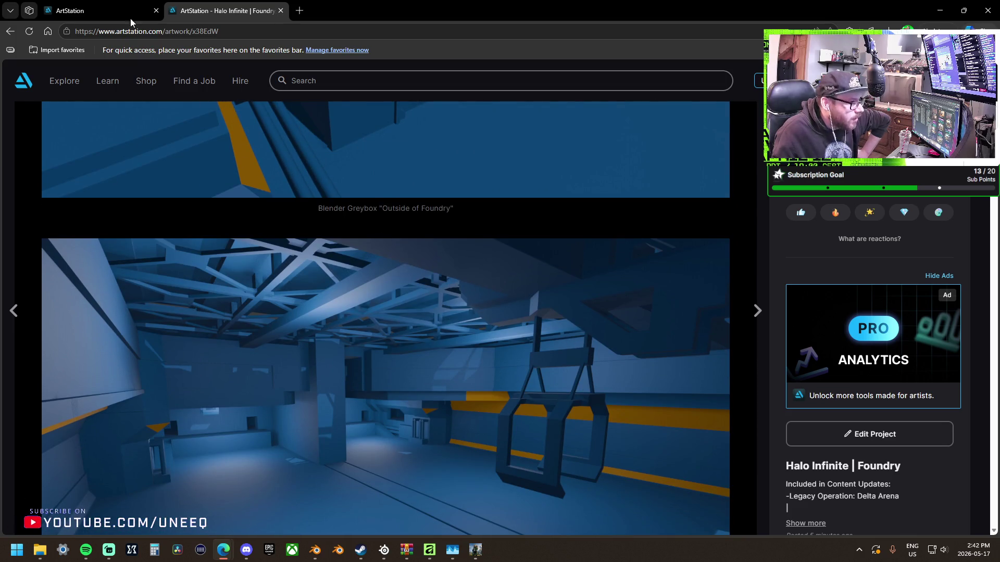
pyautogui.click(102, 9)
pyautogui.moveTo(482, 301)
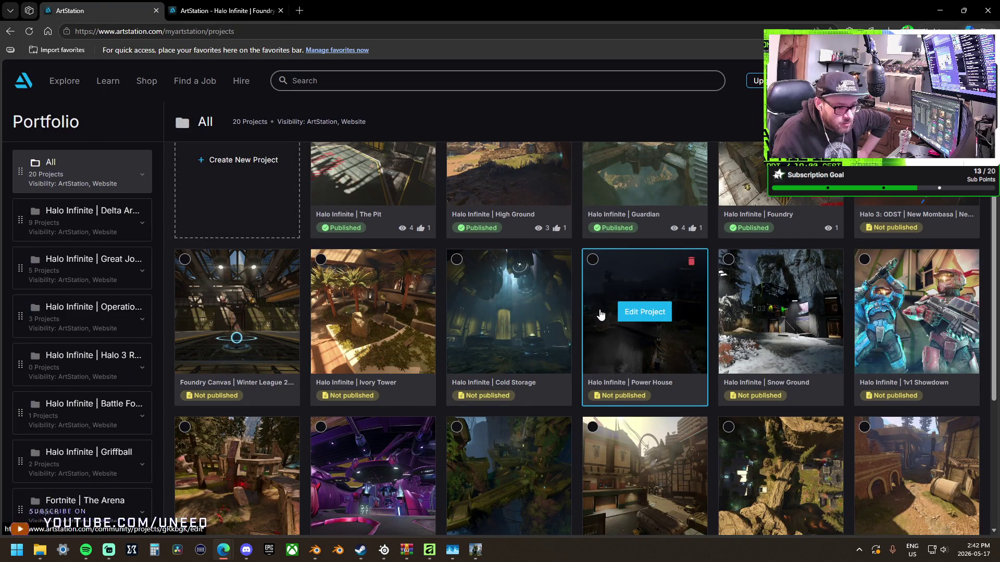
# Open LegacyPressKit_085.jpg from File Explorer in the Photos viewer.
pyautogui.scroll(1, 598, 314)
pyautogui.scroll(1, 597, 314)
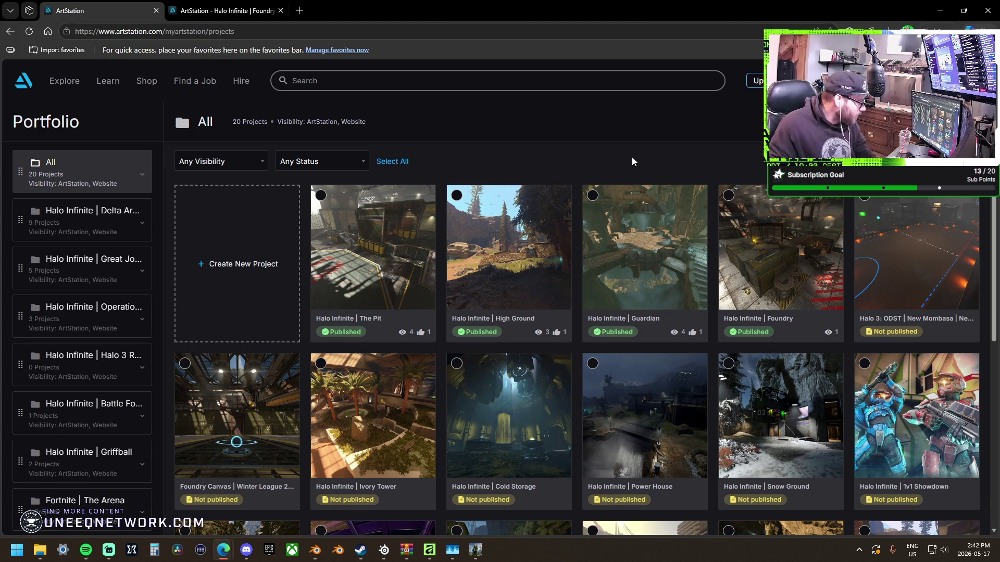
pyautogui.hotkey('alt', 'Tab')
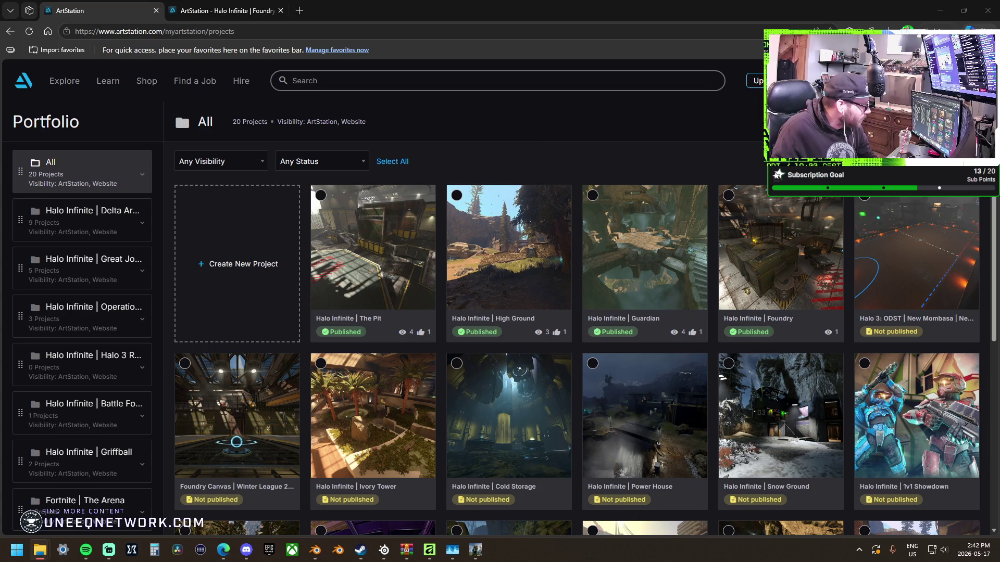
pyautogui.press('Return')
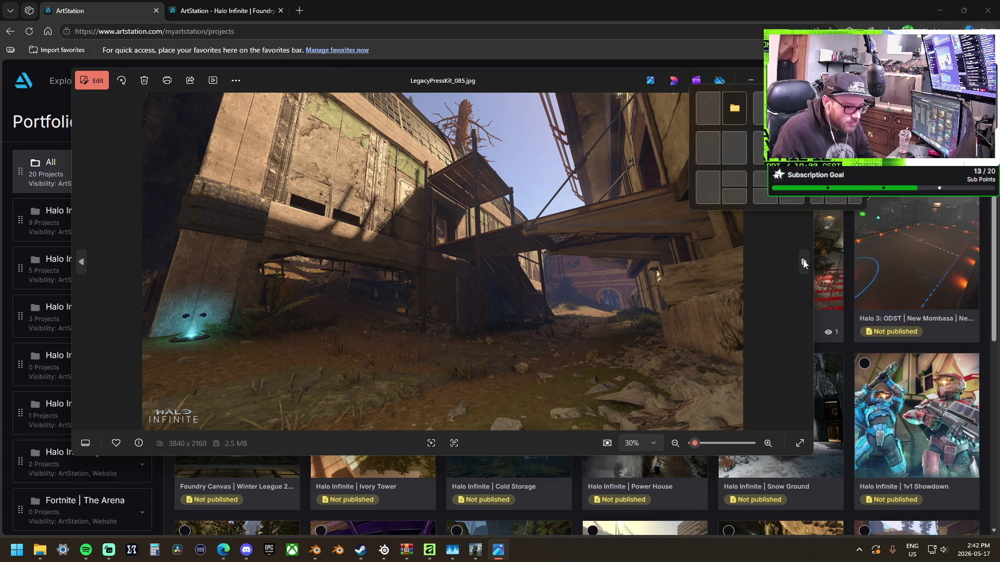
# Step back through the press-kit images to LegacyPressKit_073.jpg.
pyautogui.click(805, 263)
pyautogui.click(86, 261)
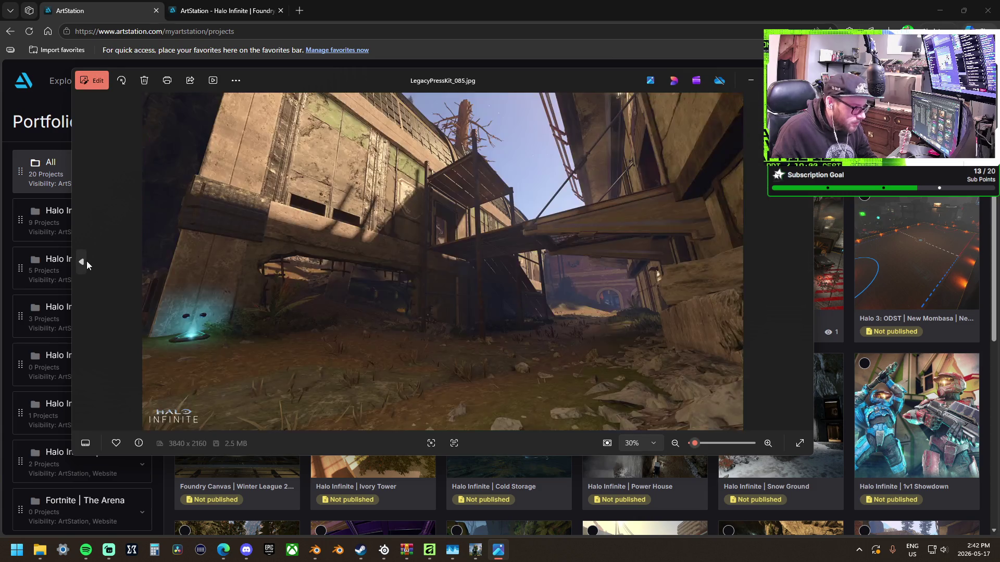
pyautogui.click(84, 265)
pyautogui.click(84, 265)
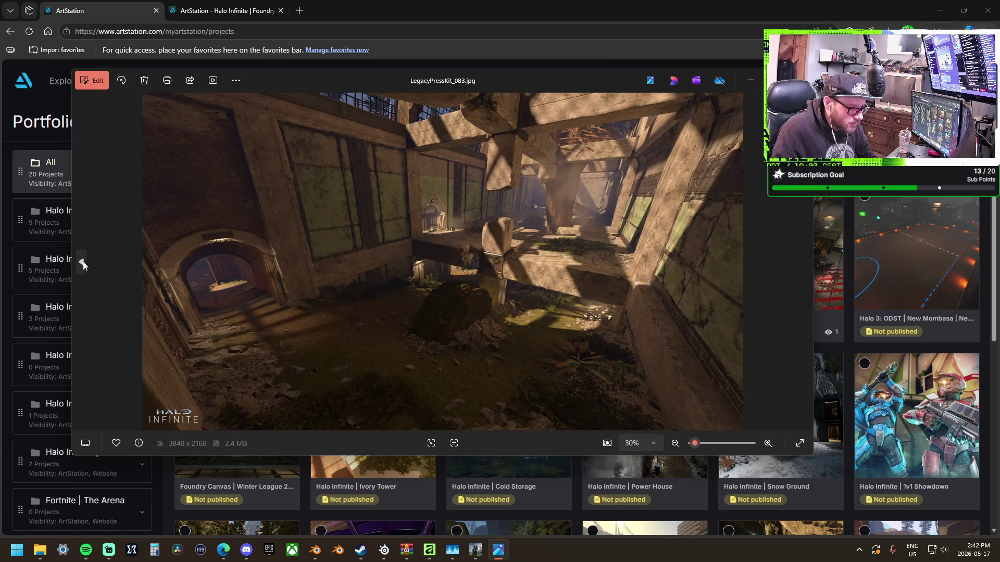
pyautogui.click(83, 263)
pyautogui.click(83, 263)
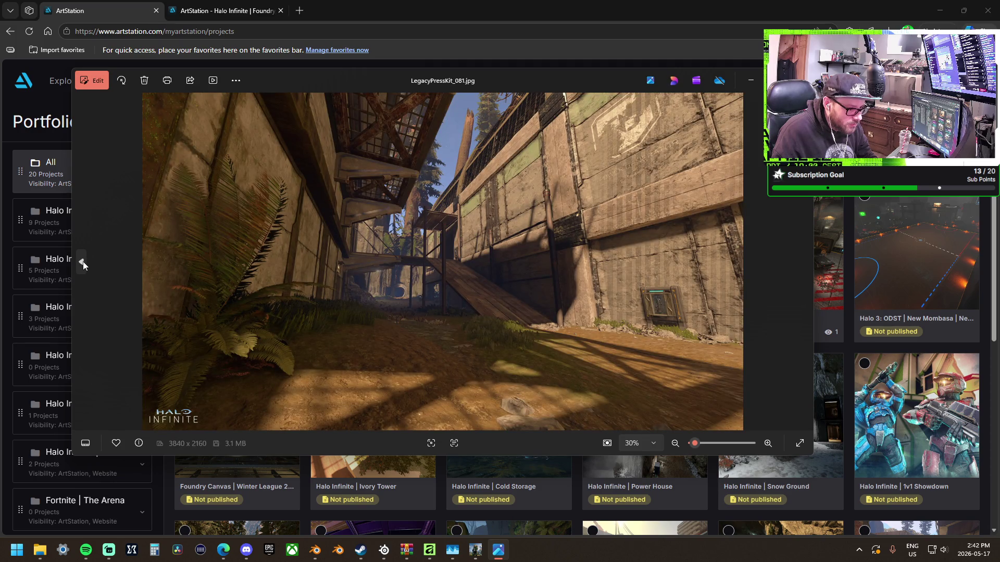
pyautogui.click(83, 262)
pyautogui.click(83, 261)
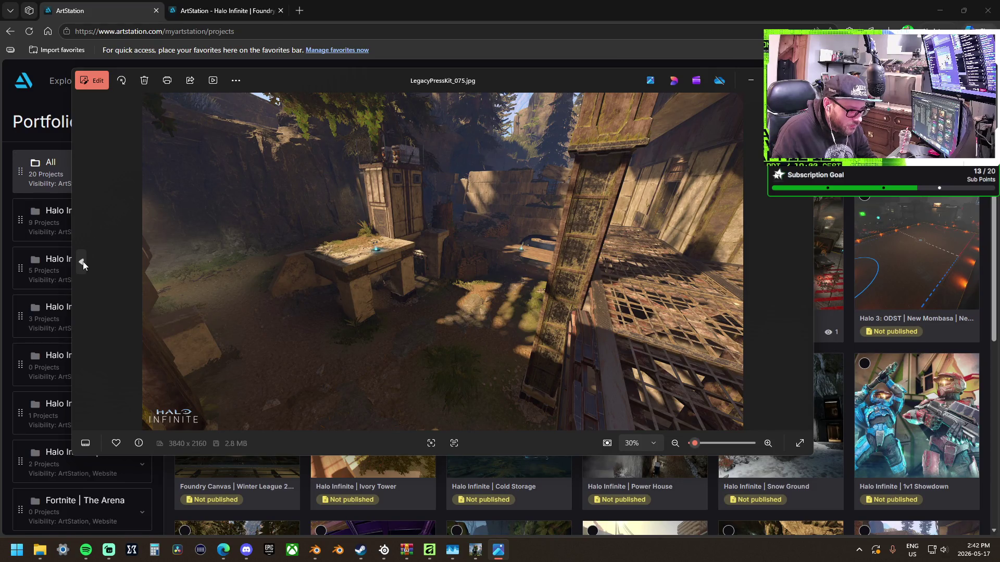
pyautogui.click(83, 263)
pyautogui.click(83, 262)
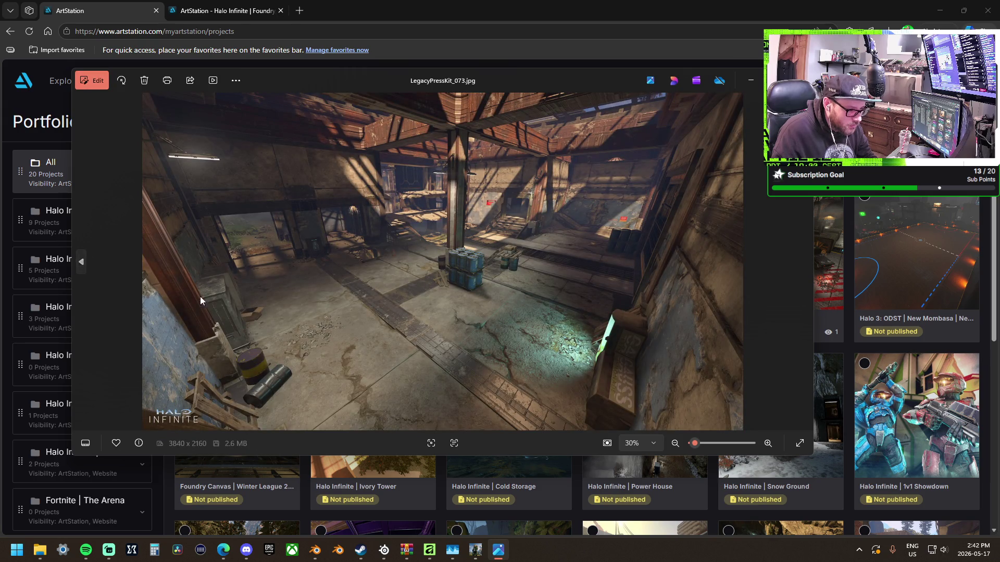
pyautogui.moveTo(943, 260)
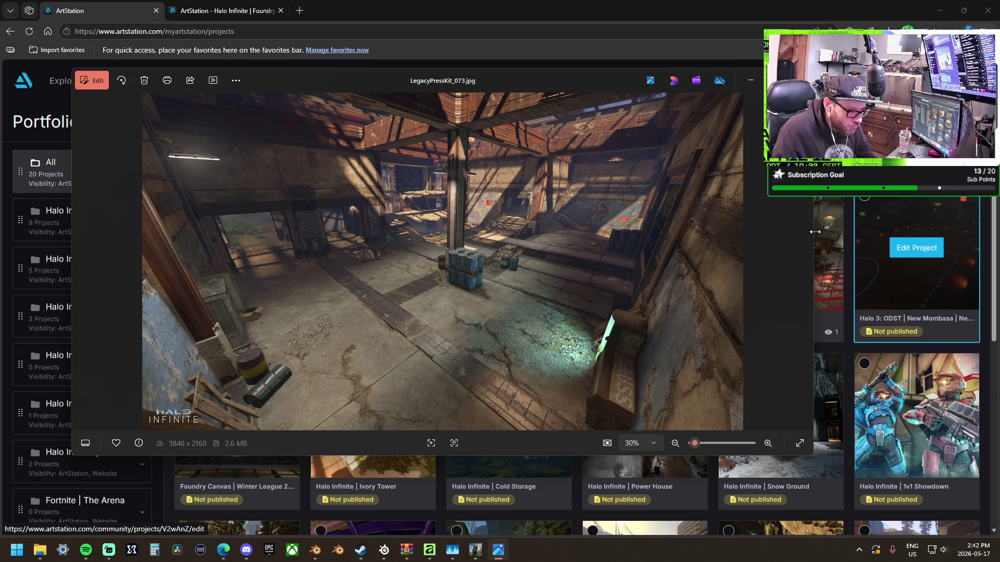
# Maximize the viewer, zoom and pan across the warehouse screenshot, then close Photos.
pyautogui.press('super+Up')
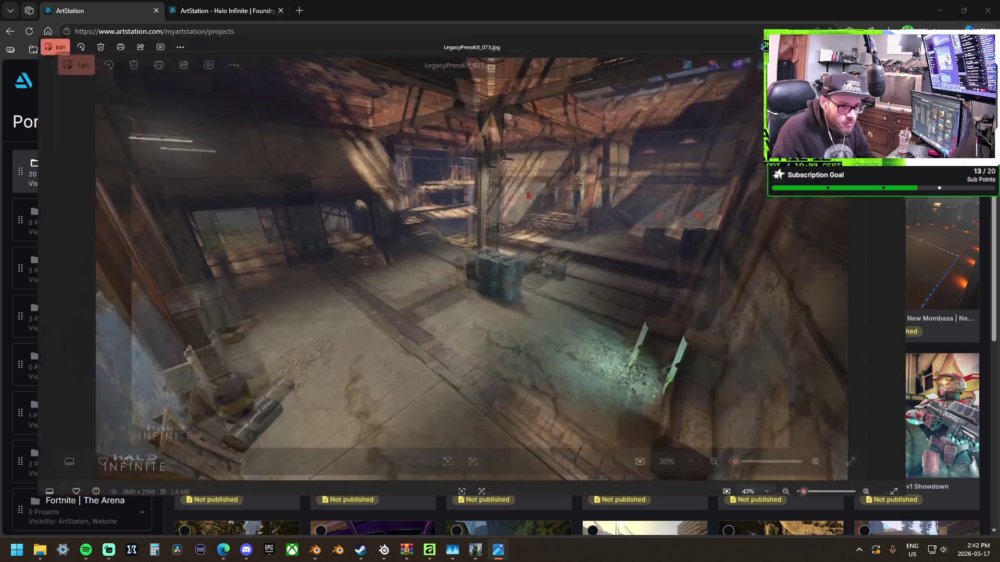
pyautogui.scroll(5, 511, 234)
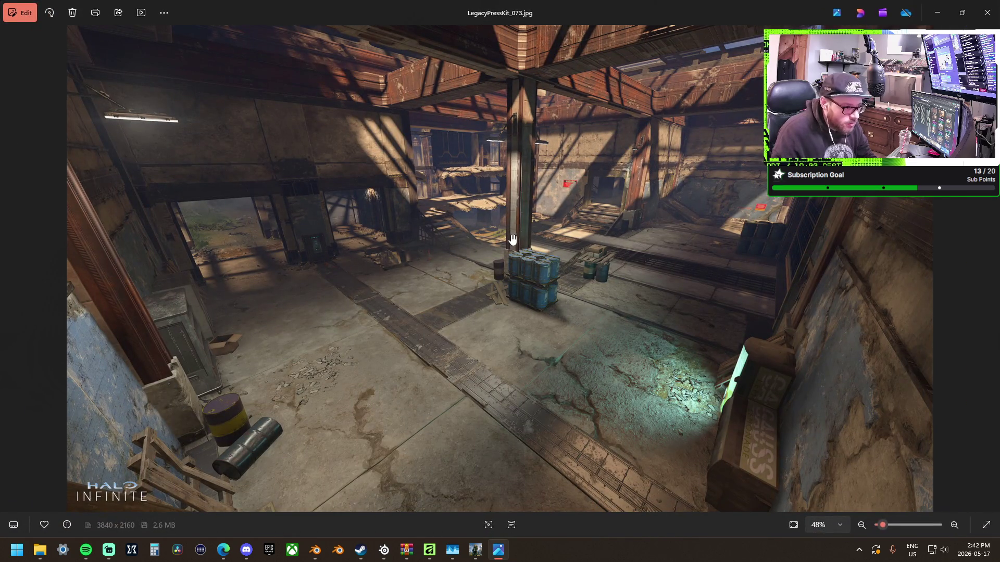
pyautogui.scroll(-4, 505, 240)
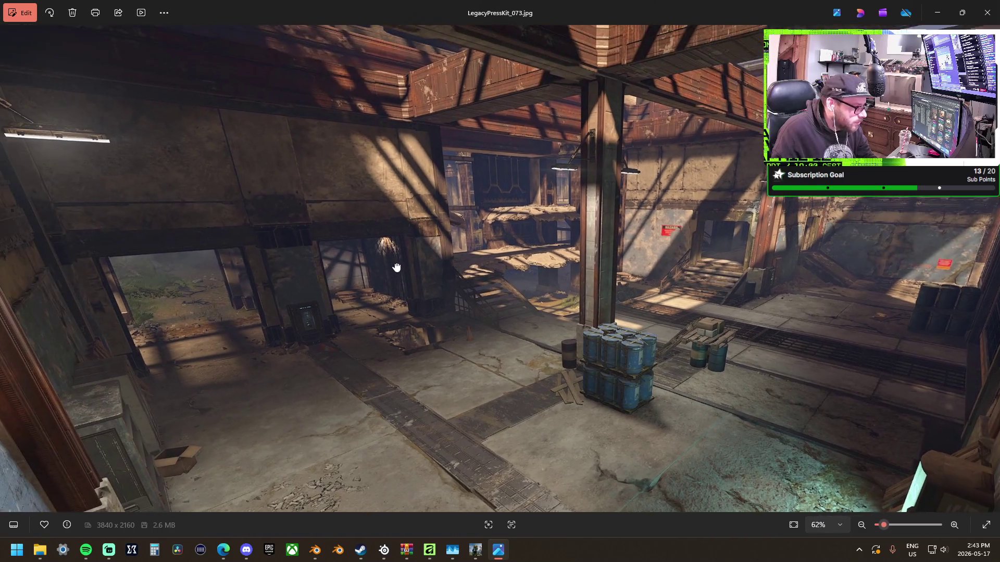
pyautogui.moveTo(396, 267)
pyautogui.mouseDown()
pyautogui.moveTo(438, 237)
pyautogui.moveTo(458, 125)
pyautogui.moveTo(512, 62)
pyautogui.moveTo(497, 97)
pyautogui.moveTo(440, 123)
pyautogui.moveTo(355, 120)
pyautogui.mouseUp()
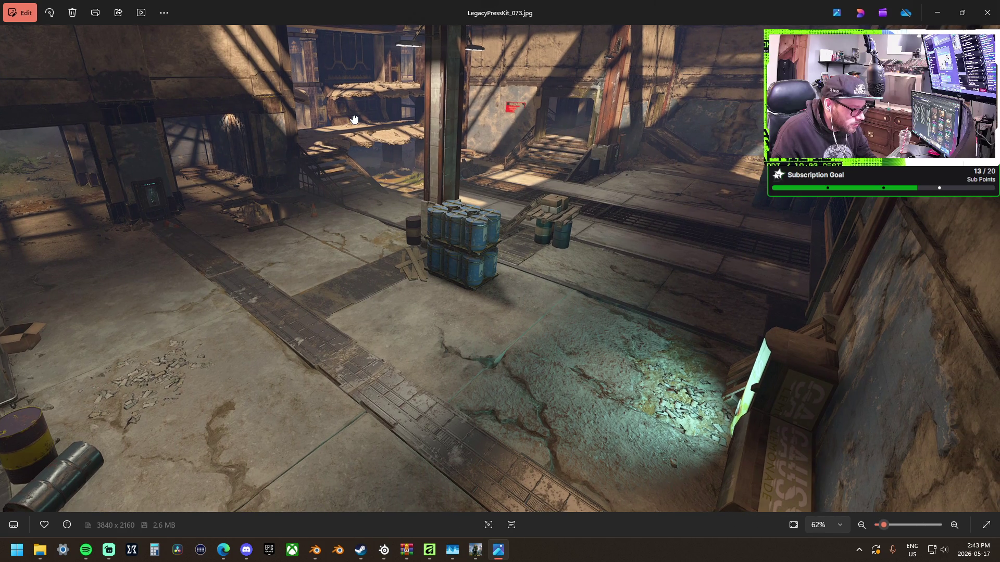
pyautogui.moveTo(354, 120)
pyautogui.mouseDown()
pyautogui.moveTo(313, 139)
pyautogui.moveTo(282, 187)
pyautogui.moveTo(274, 168)
pyautogui.mouseUp()
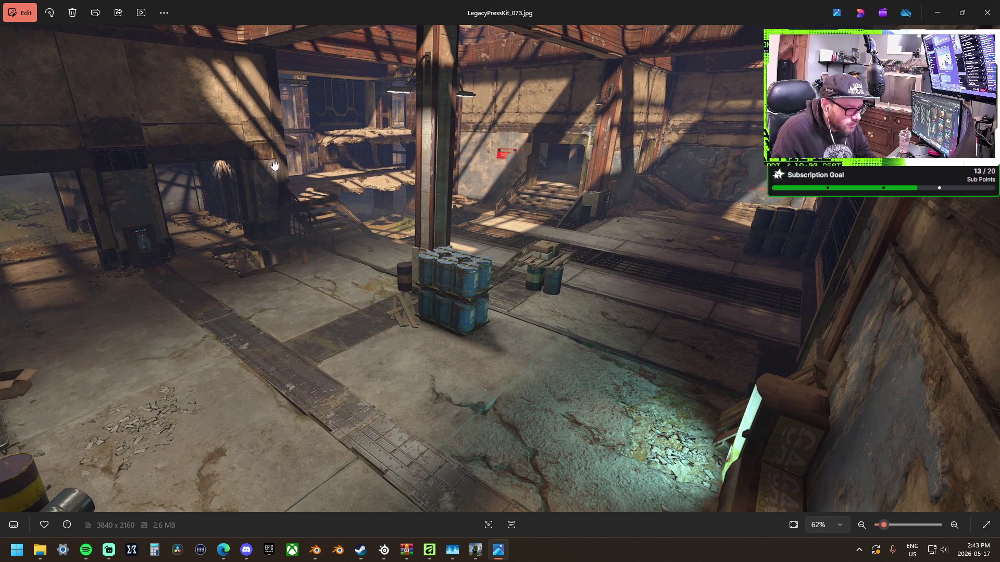
pyautogui.click(983, 12)
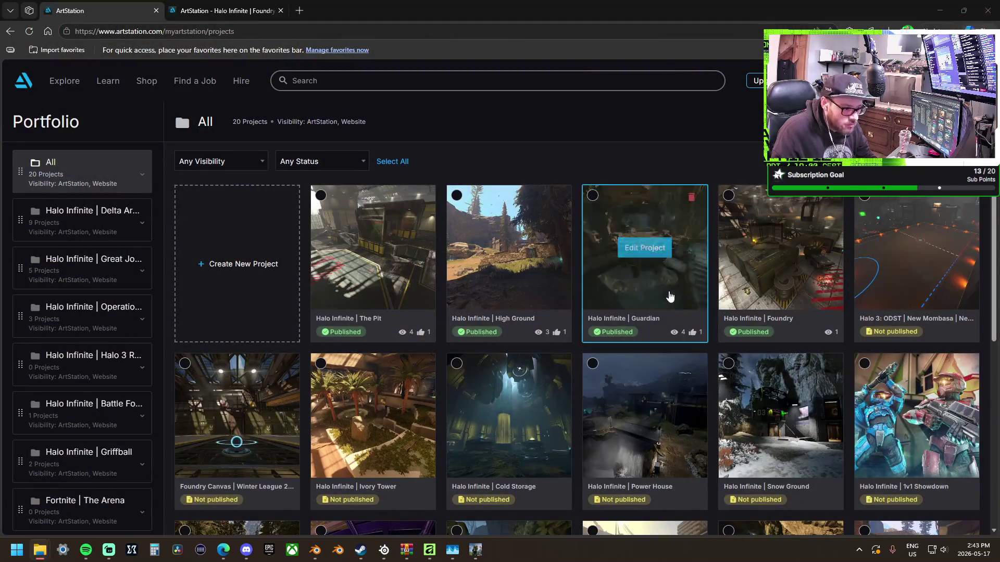
pyautogui.scroll(-6, 669, 297)
pyautogui.scroll(5, 690, 374)
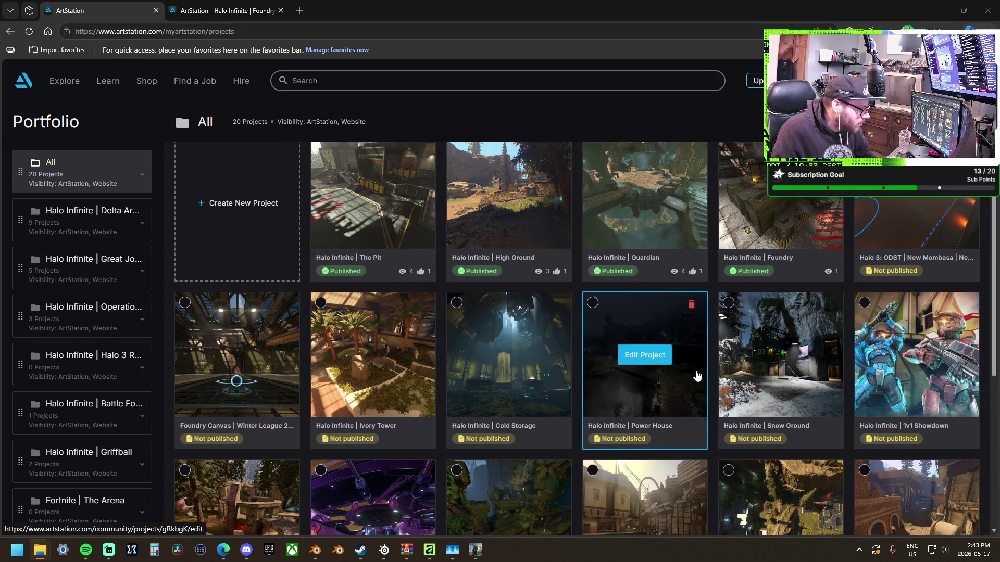
pyautogui.scroll(-5, 696, 375)
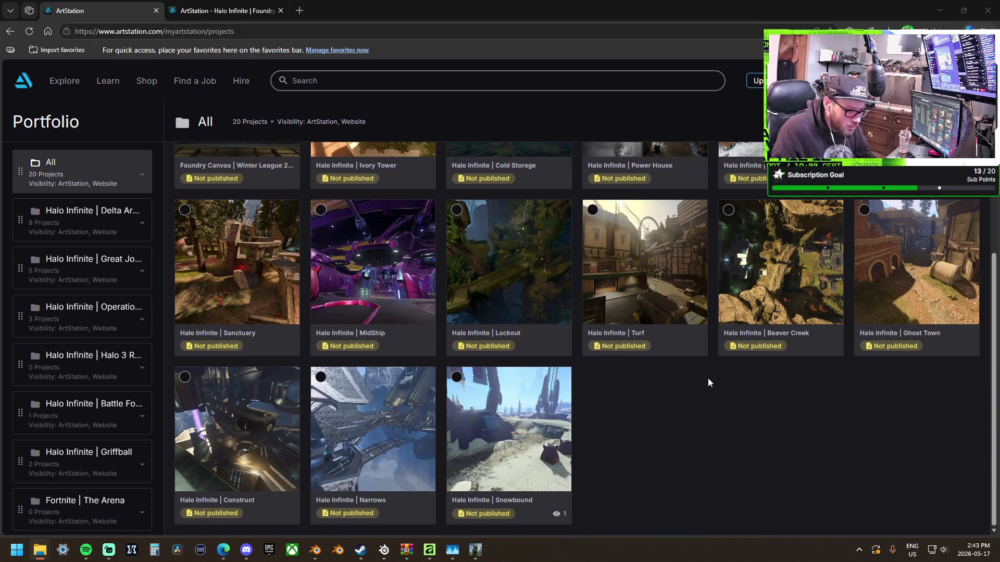
pyautogui.scroll(2, 704, 378)
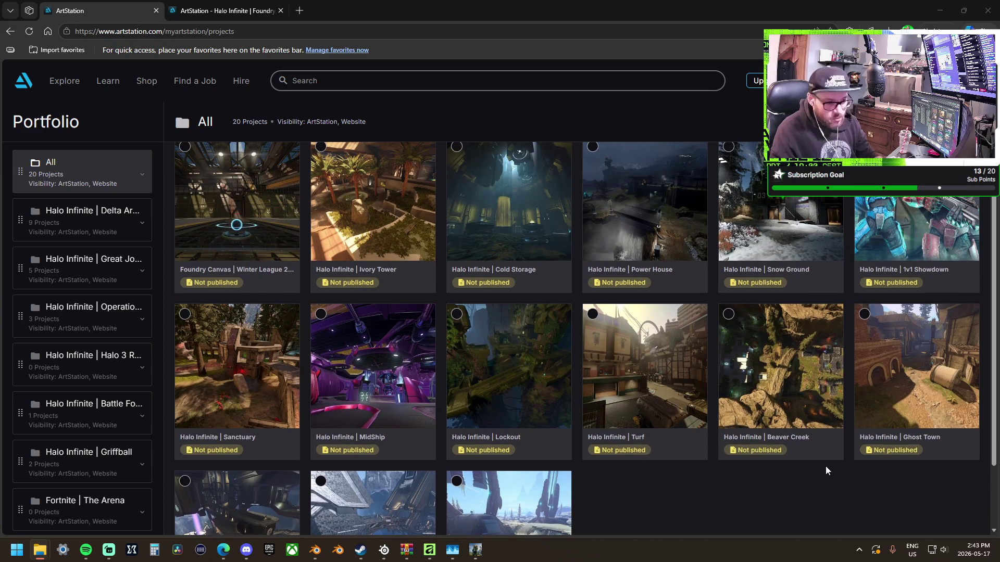
pyautogui.scroll(3, 826, 467)
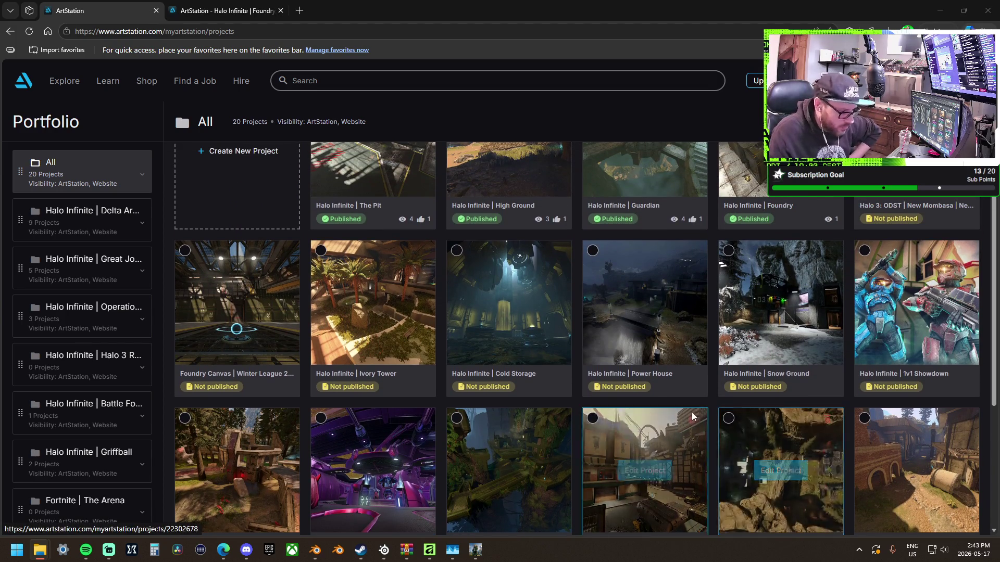
pyautogui.scroll(-4, 687, 421)
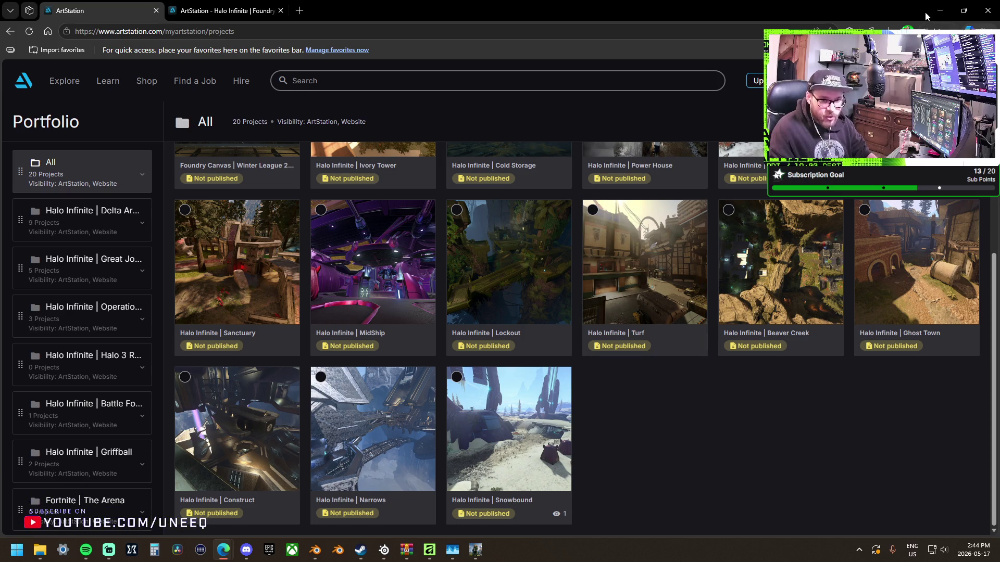
pyautogui.scroll(5, 781, 250)
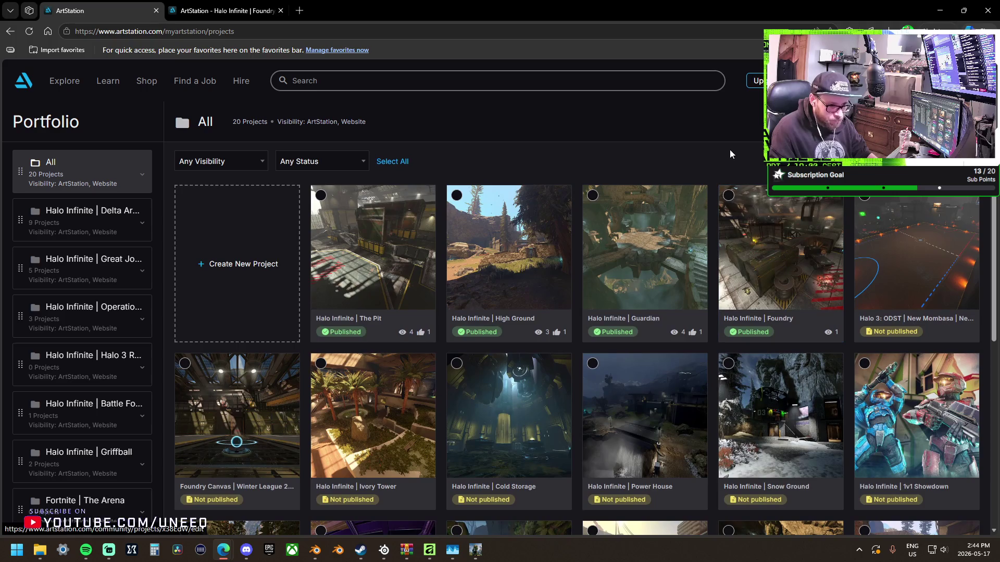
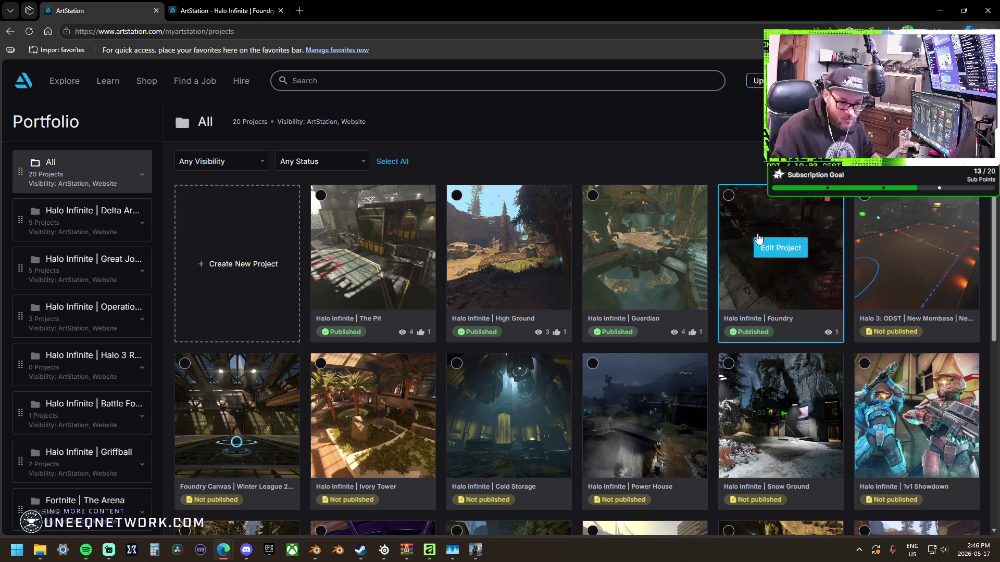
# Open The Pit project's editor, then return to the portfolio project list.
pyautogui.scroll(-3, 756, 238)
pyautogui.scroll(3, 756, 238)
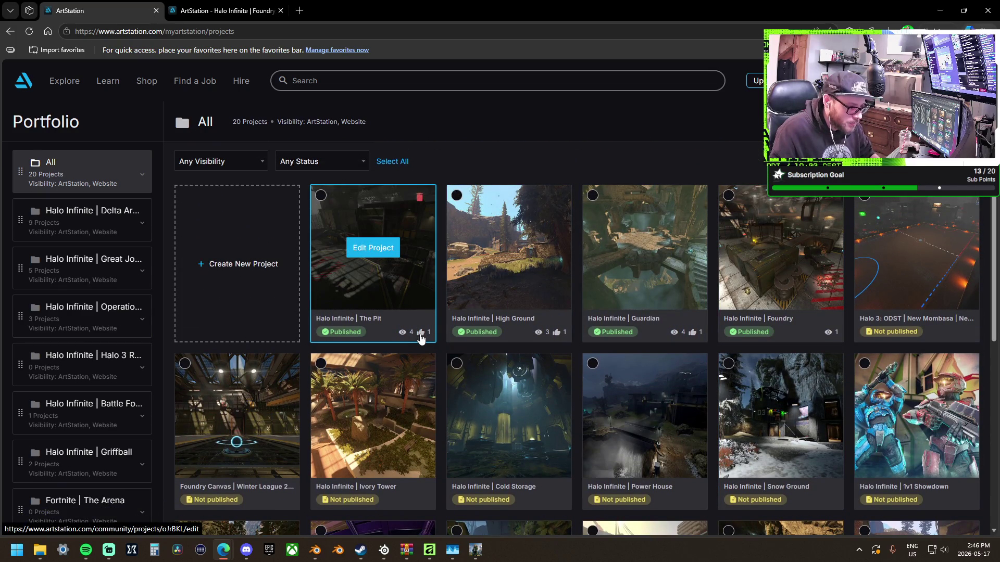
pyautogui.click(419, 292)
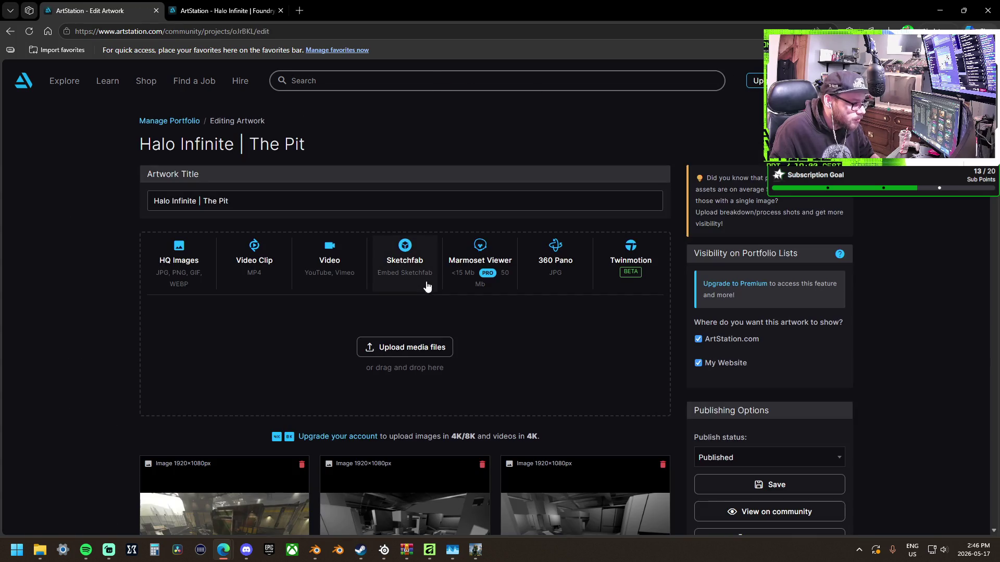
pyautogui.click(158, 122)
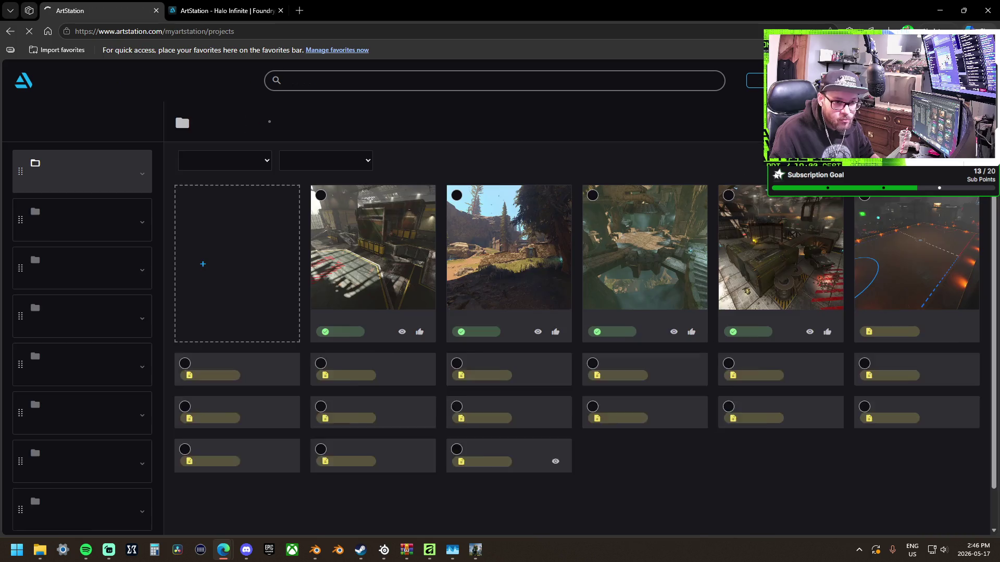
# Close the Foundry artwork tab and open the public profile page in a new tab.
pyautogui.moveTo(932, 81)
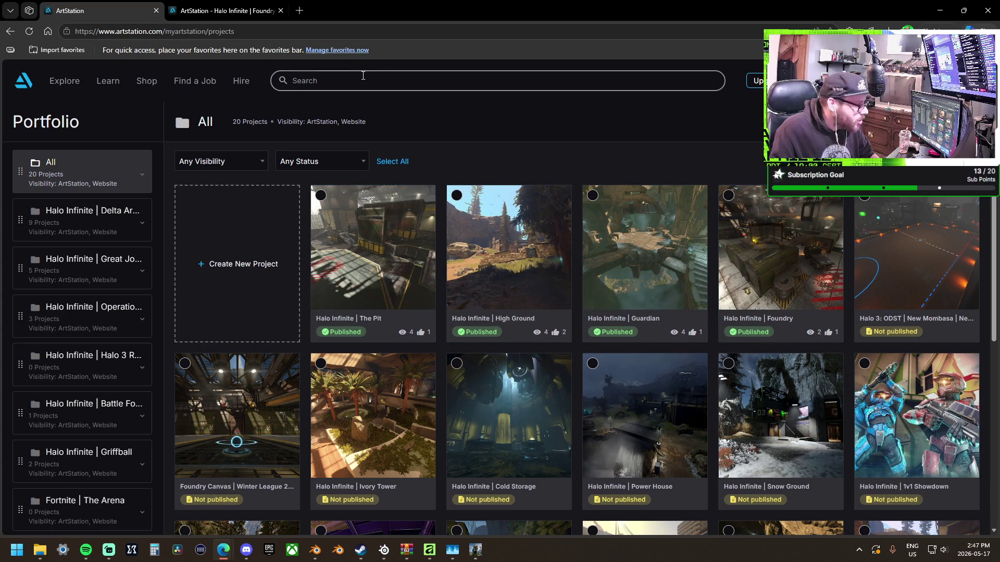
pyautogui.click(261, 11)
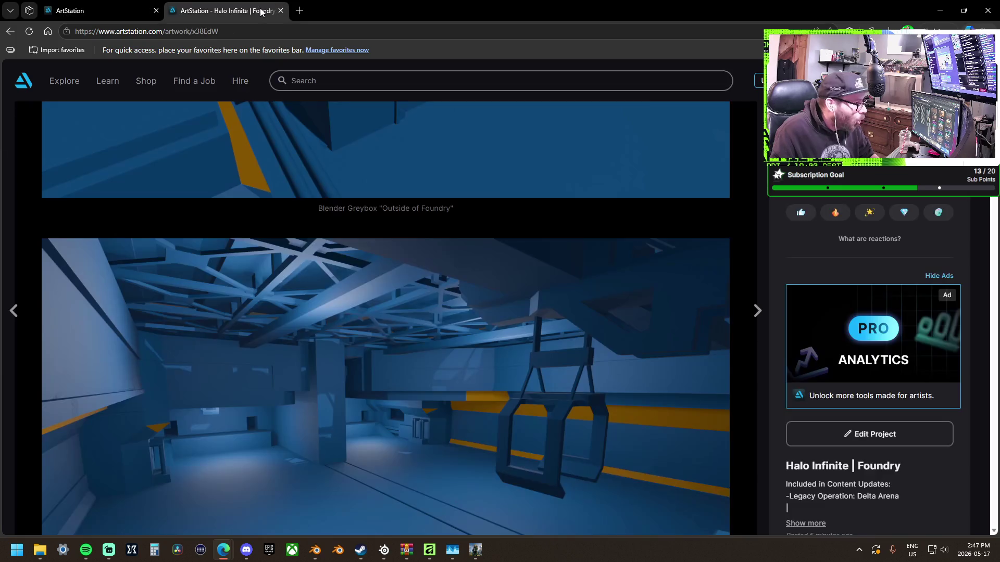
pyautogui.click(281, 11)
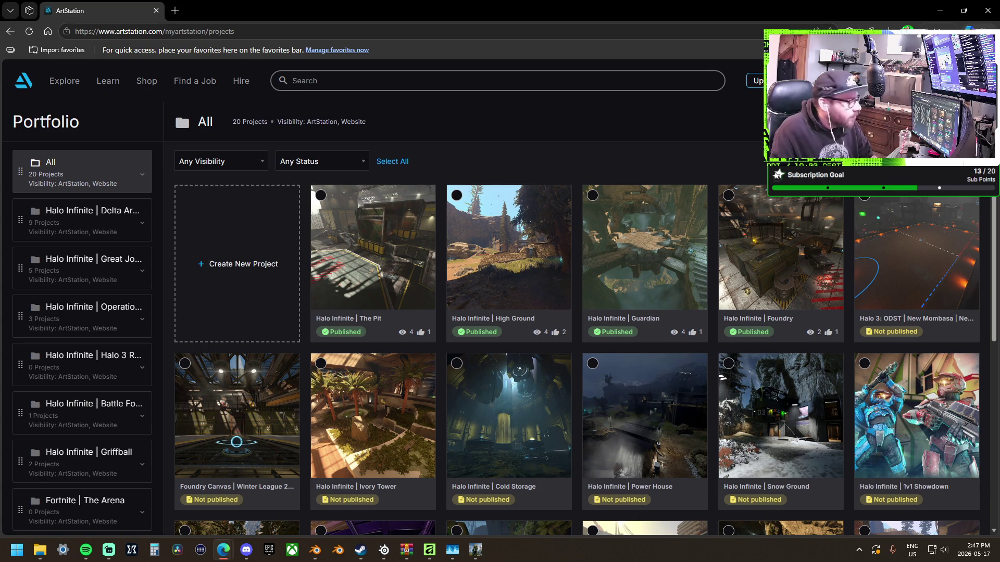
pyautogui.click(979, 81)
pyautogui.click(312, 36)
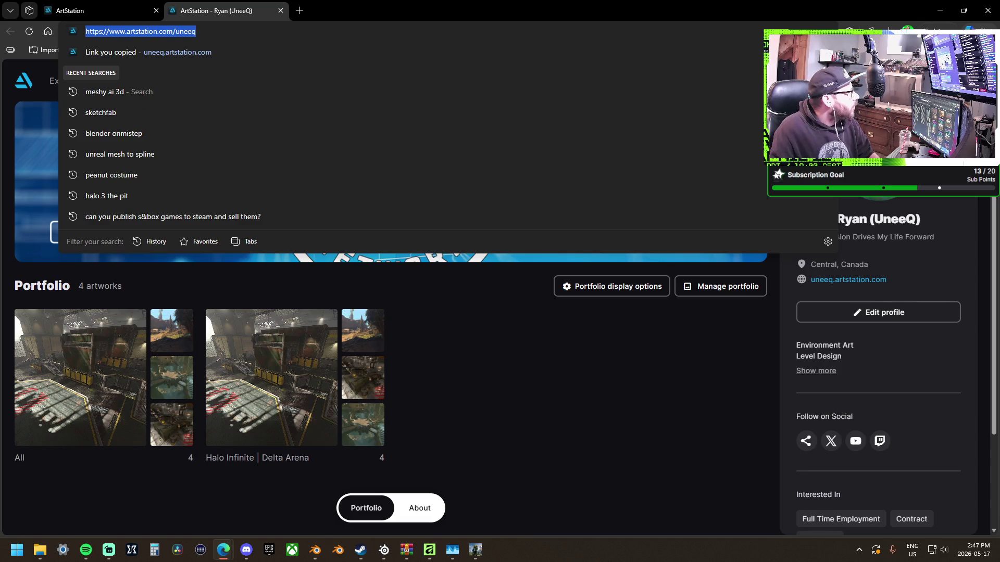
pyautogui.hotkey('alt', 'Tab')
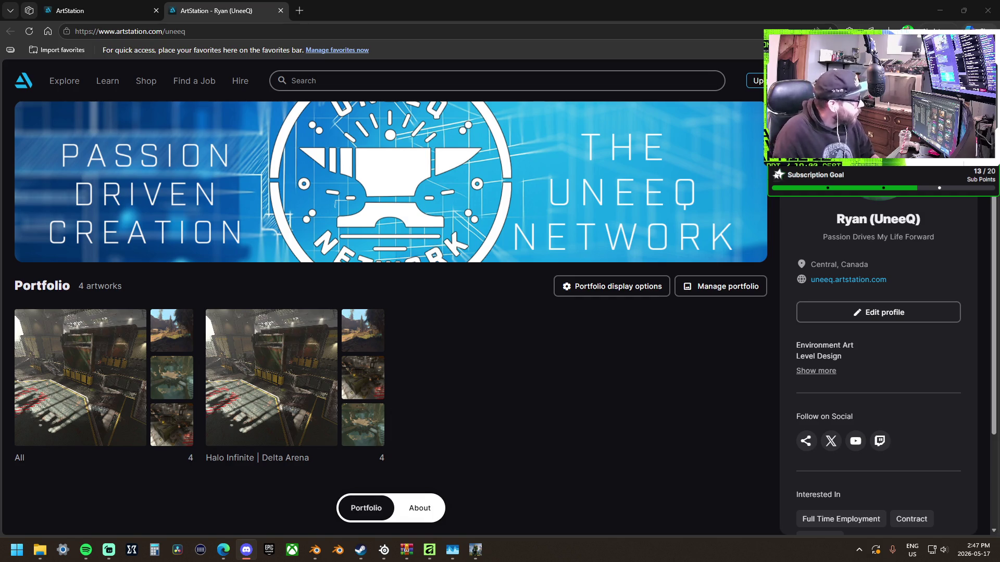
# View The Pit artwork from the Halo Infinite | Delta Arena album, then go to the home feed.
pyautogui.click(309, 359)
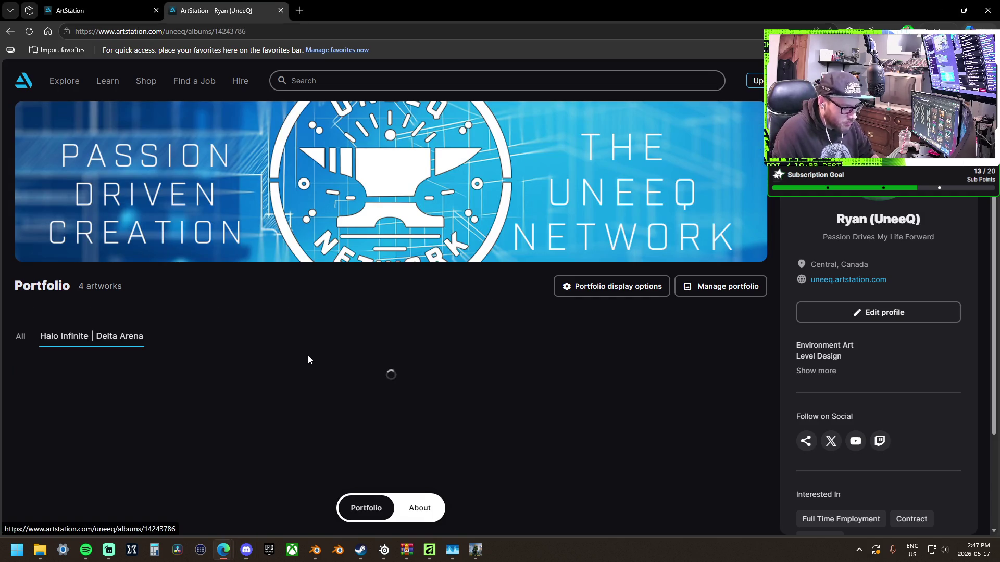
pyautogui.scroll(-2, 308, 351)
pyautogui.click(108, 327)
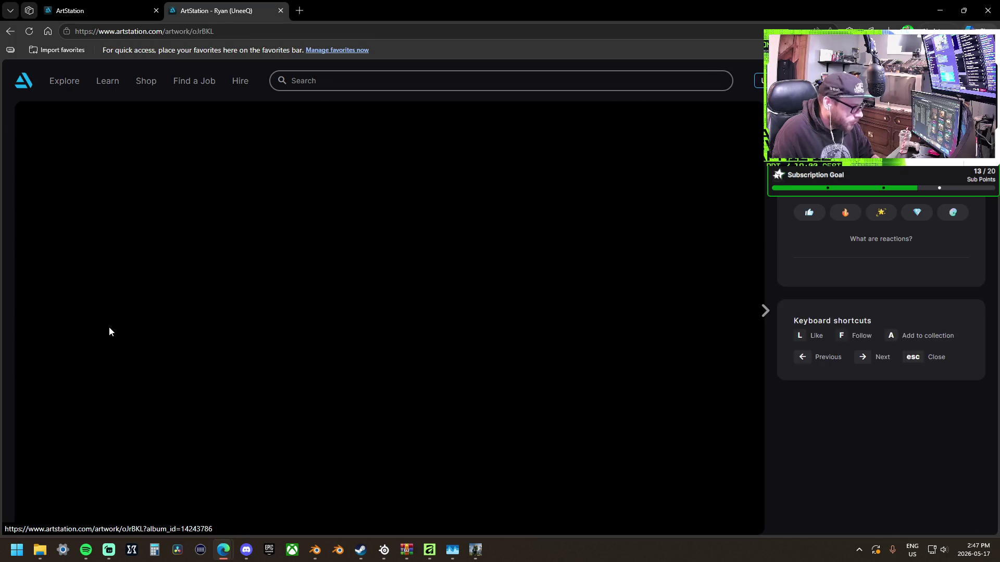
pyautogui.scroll(-3, 530, 233)
pyautogui.scroll(-20, 529, 233)
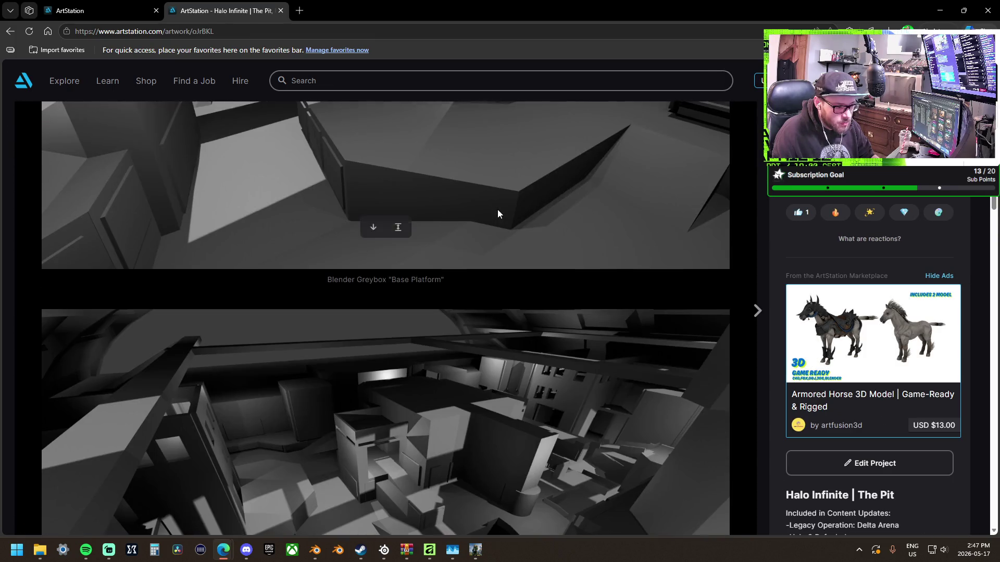
pyautogui.scroll(-20, 498, 214)
pyautogui.scroll(6, 573, 239)
pyautogui.scroll(8, 940, 253)
pyautogui.scroll(6, 386, 313)
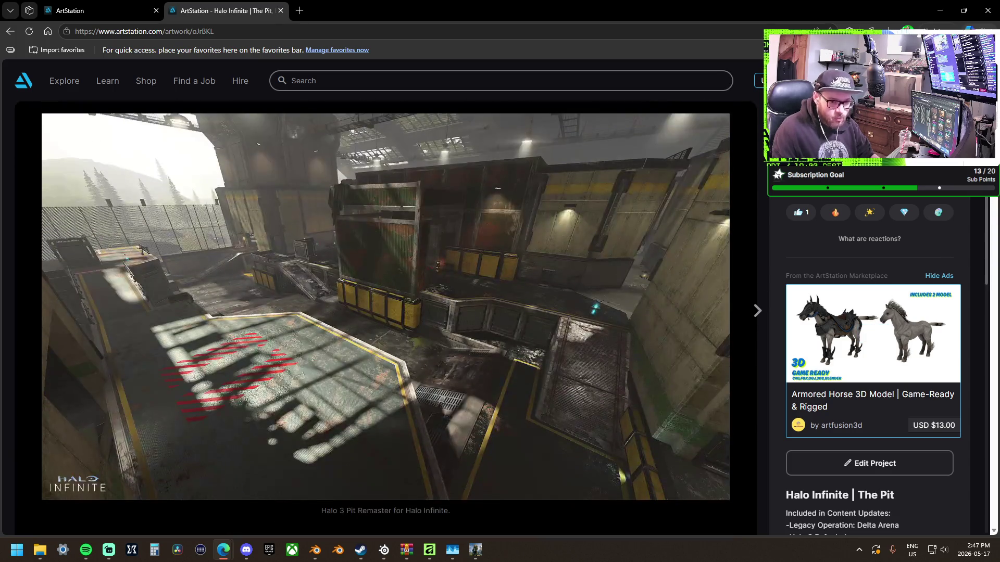
pyautogui.click(20, 85)
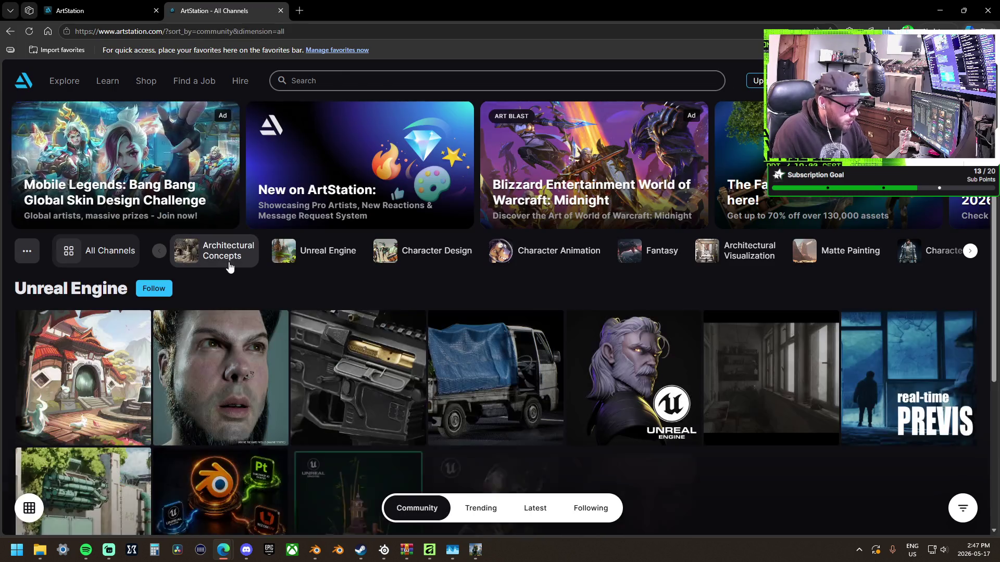
# Scroll down and back up the All Channels home feed, then reveal the avatar's account dropdown.
pyautogui.scroll(-1, 314, 279)
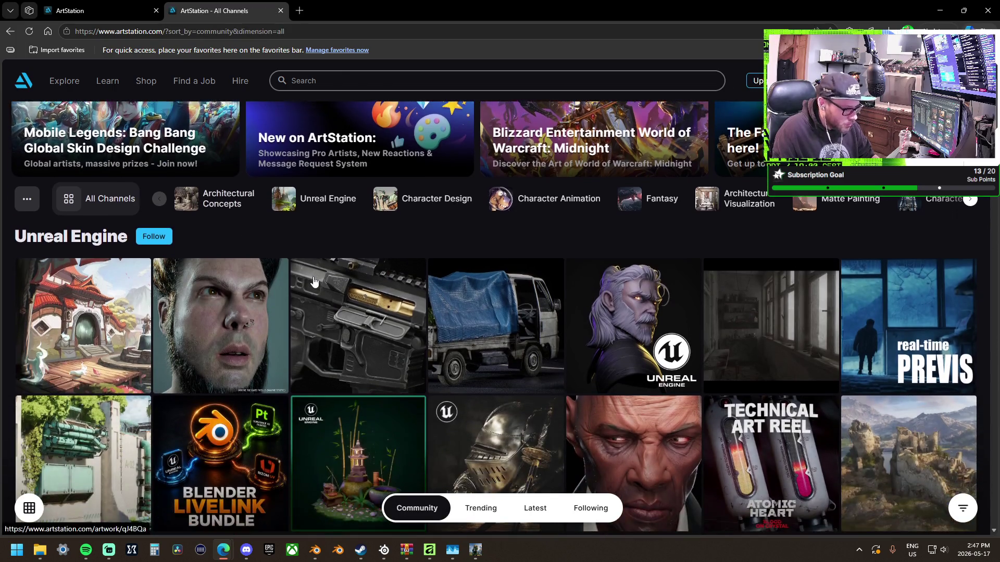
pyautogui.scroll(-3, 313, 282)
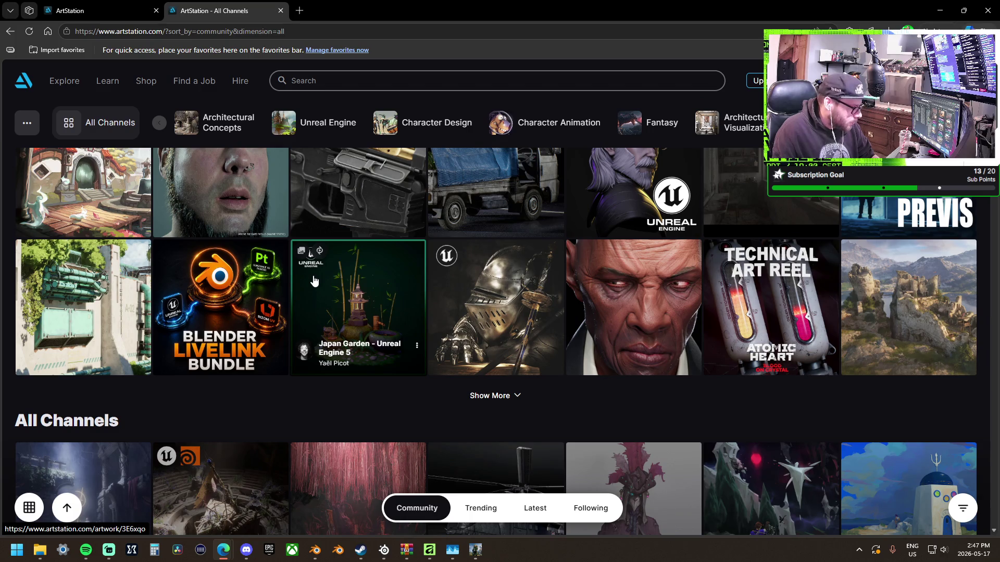
pyautogui.scroll(-3, 314, 281)
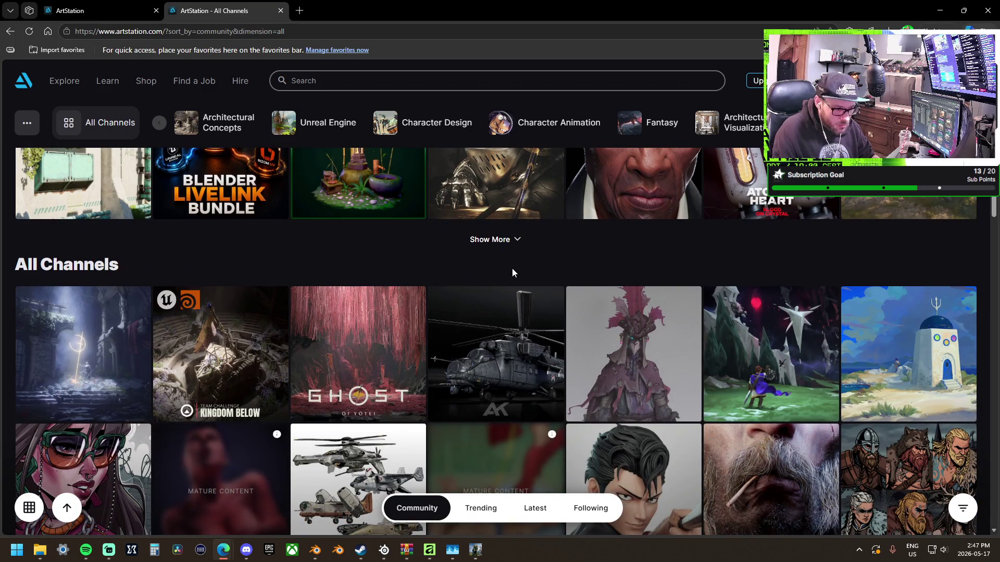
pyautogui.scroll(3, 684, 275)
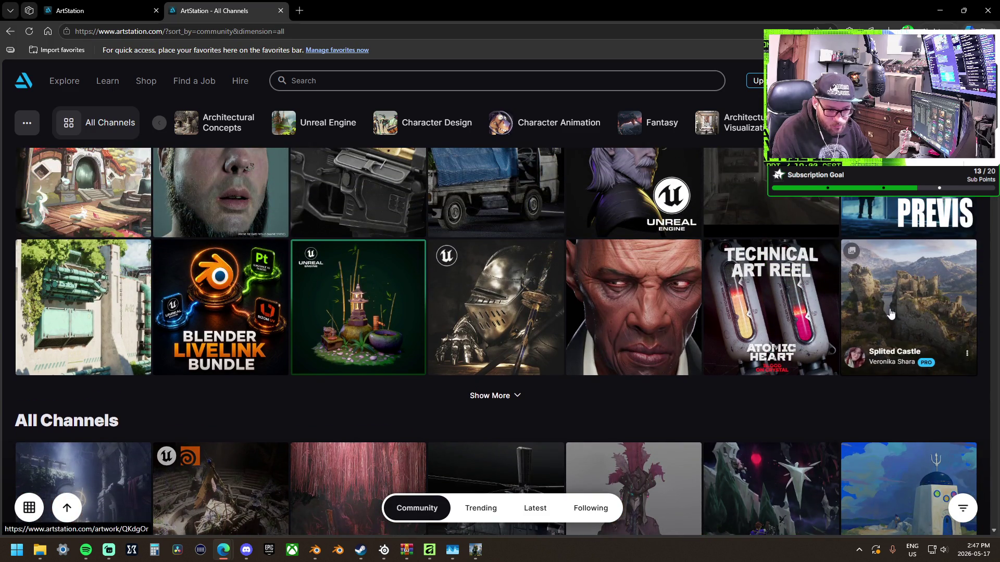
pyautogui.scroll(4, 631, 283)
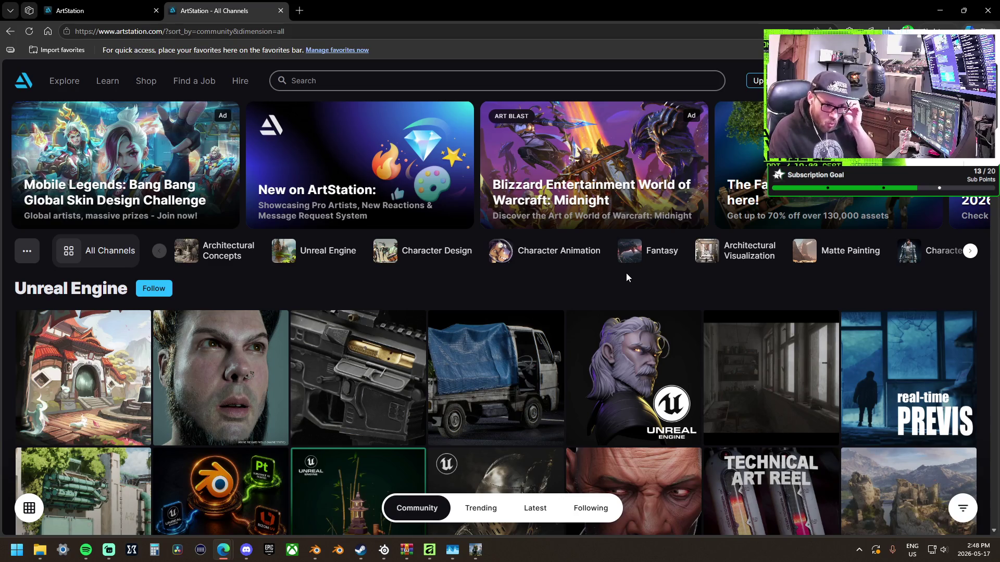
pyautogui.moveTo(979, 80)
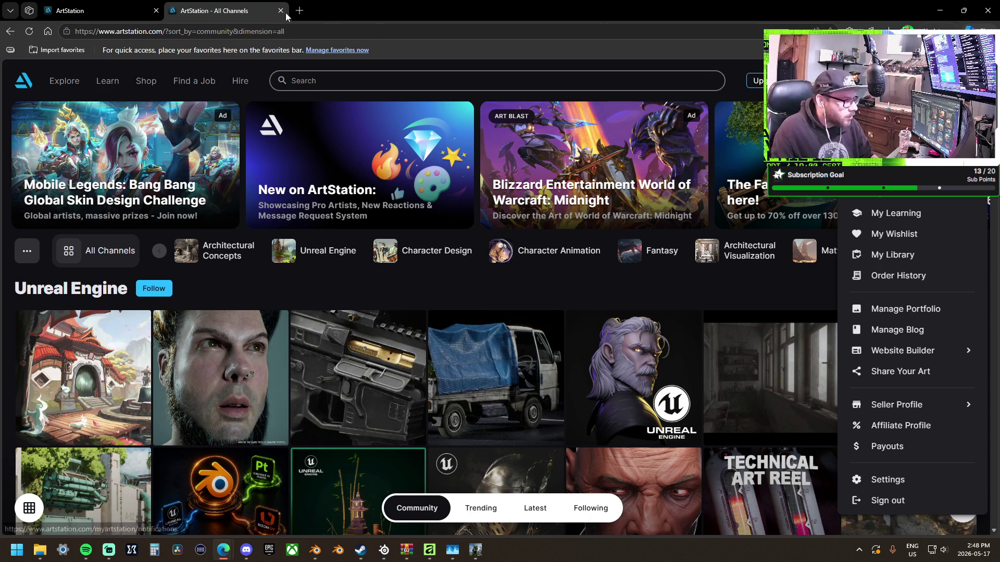
# Open The Pit artwork through the profile's Halo Infinite | Delta Arena album and scroll it.
pyautogui.click(896, 192)
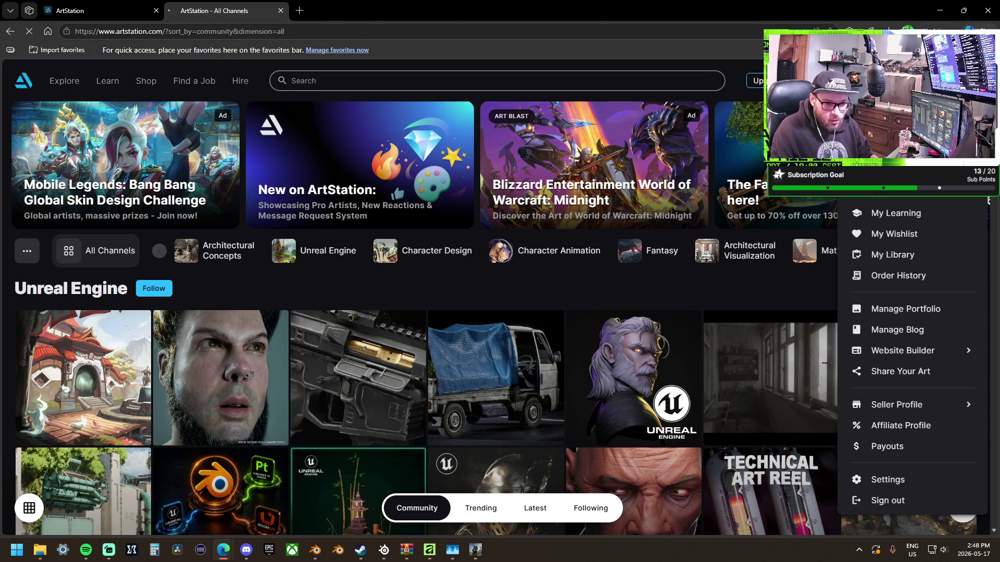
pyautogui.click(895, 171)
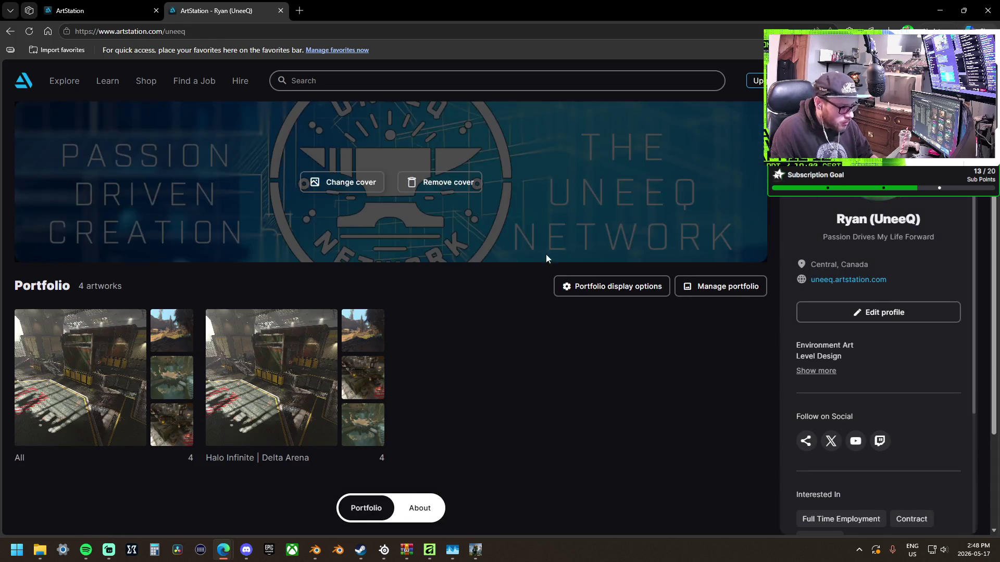
pyautogui.click(248, 392)
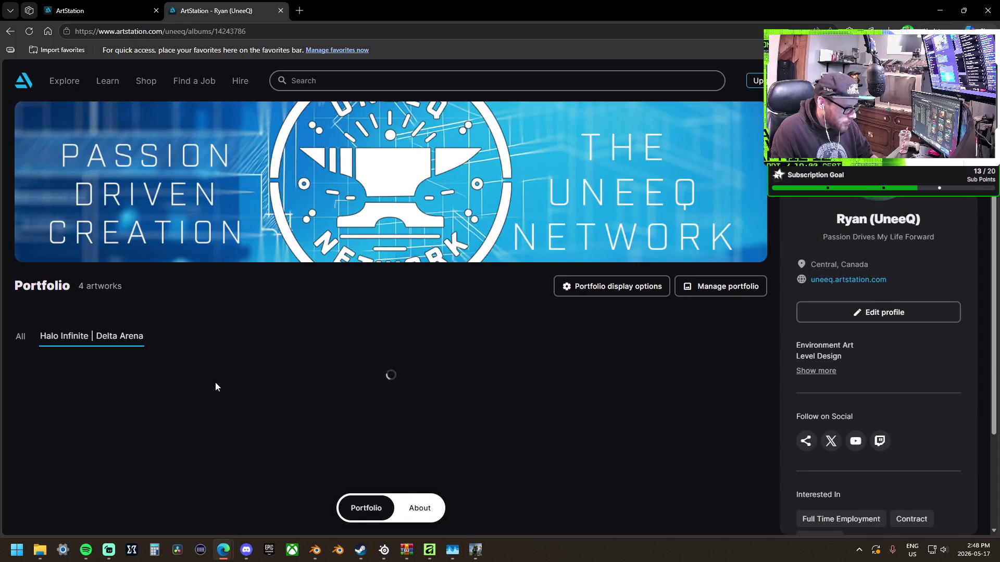
pyautogui.scroll(-2, 177, 333)
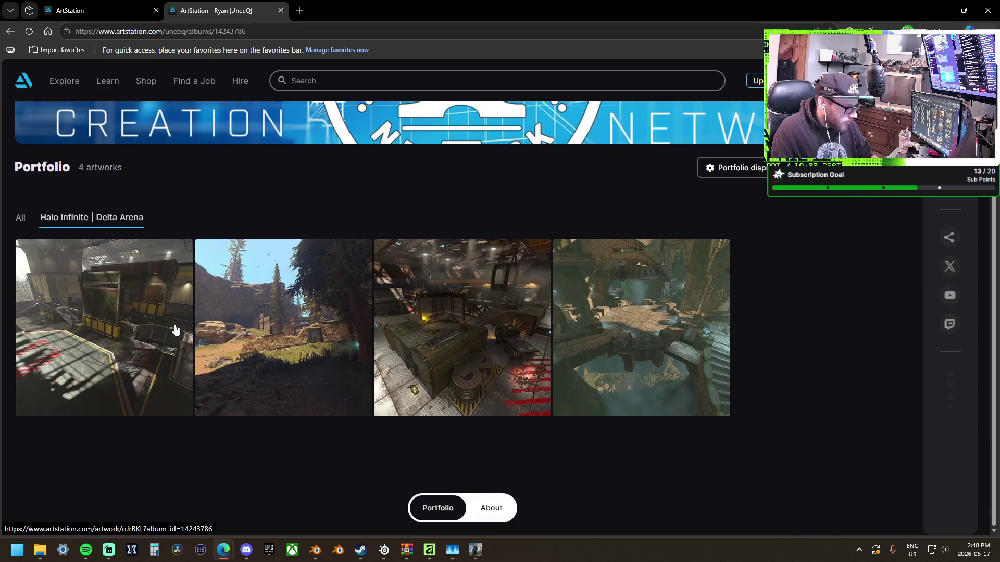
pyautogui.scroll(1, 263, 356)
pyautogui.click(142, 358)
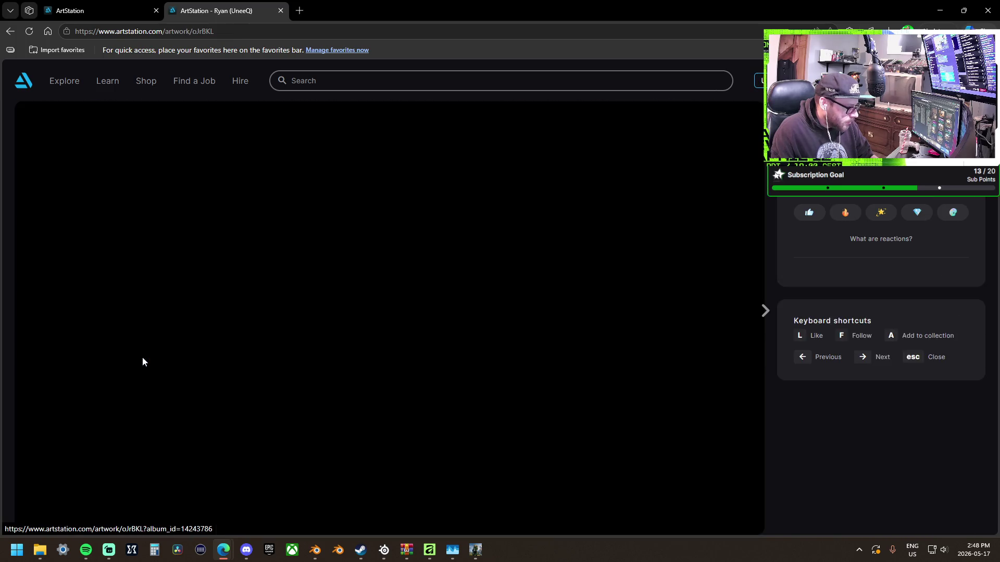
pyautogui.scroll(-3, 352, 359)
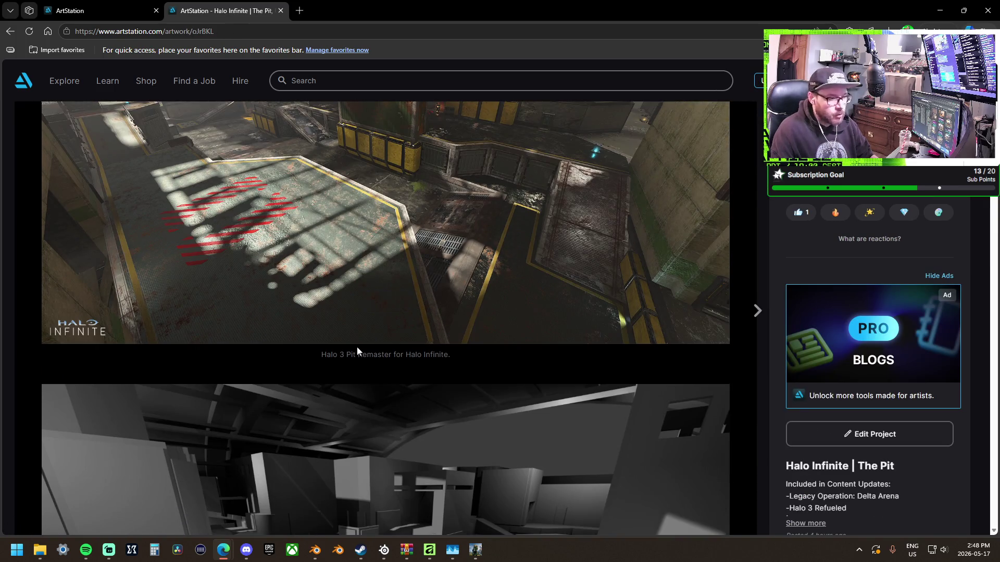
pyautogui.scroll(-5, 357, 347)
pyautogui.scroll(8, 357, 347)
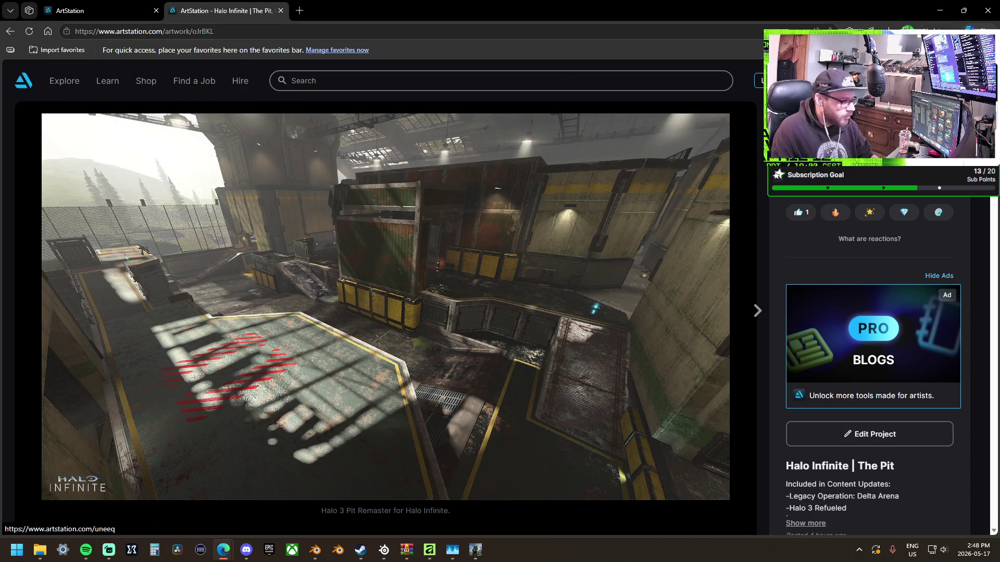
# Set the portfolio display to Show all projects, save, and open The Pit from Manage portfolio.
pyautogui.moveTo(982, 81)
pyautogui.click(906, 130)
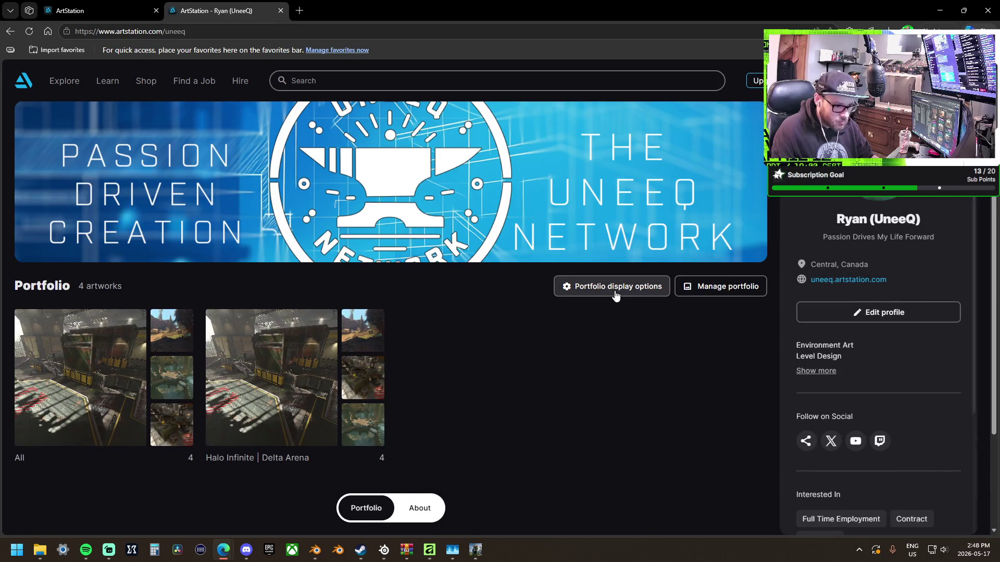
pyautogui.click(615, 288)
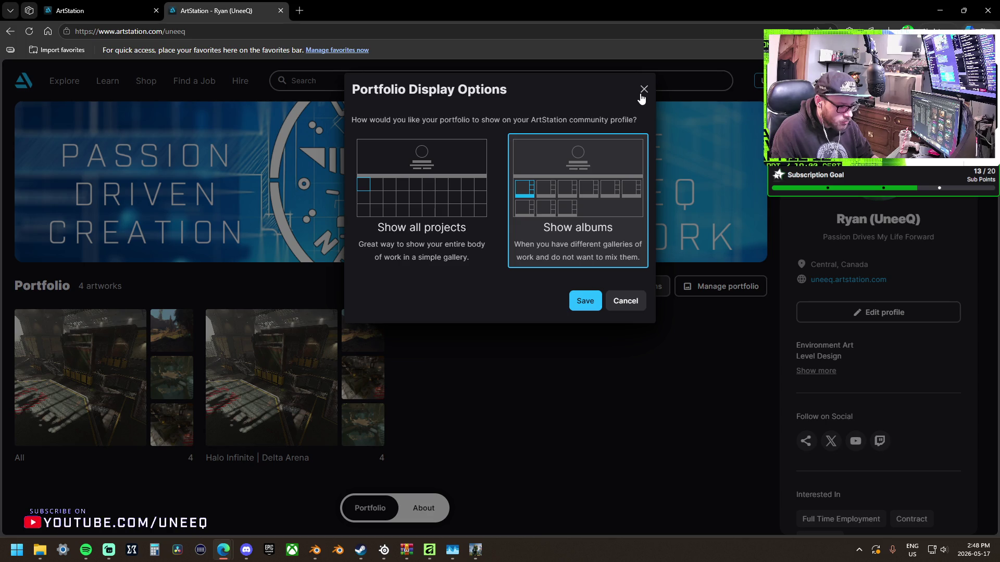
pyautogui.click(459, 189)
pyautogui.click(591, 354)
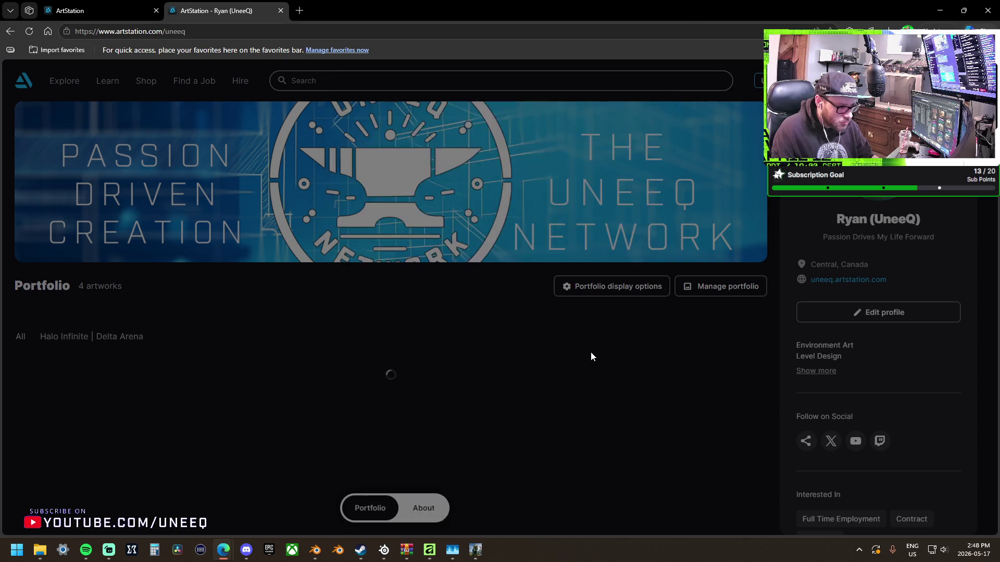
pyautogui.scroll(-2, 557, 342)
pyautogui.scroll(1, 557, 341)
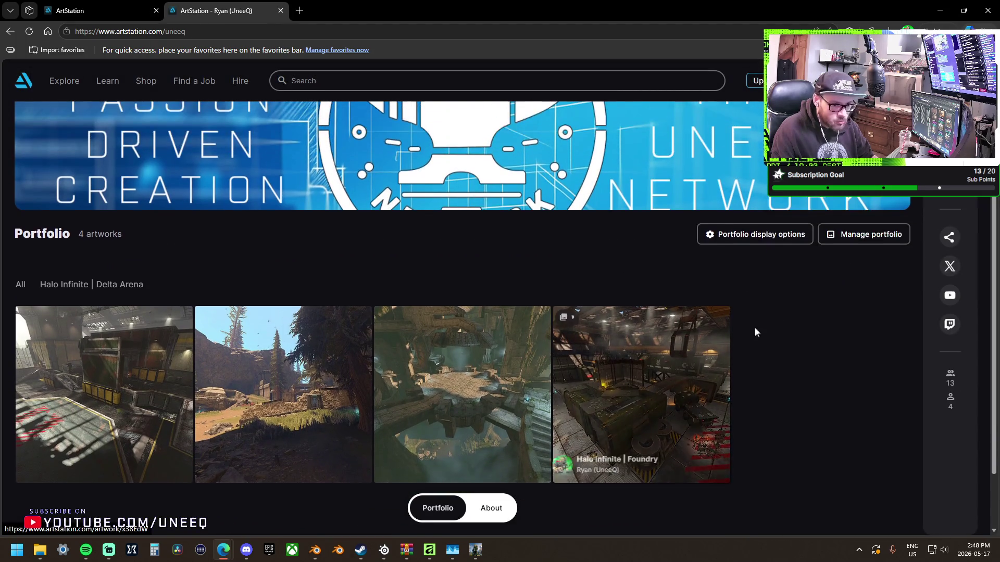
pyautogui.click(858, 239)
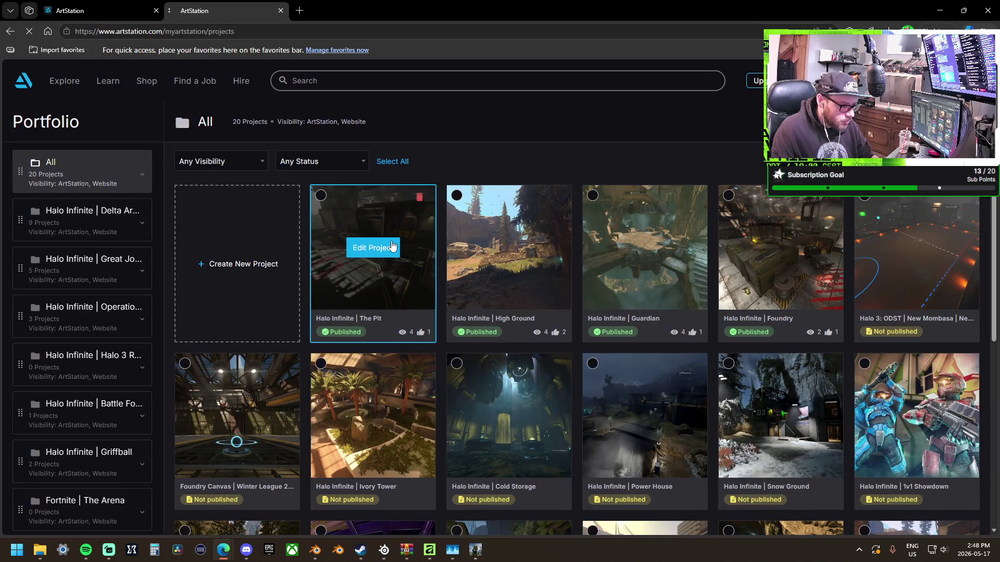
pyautogui.click(391, 247)
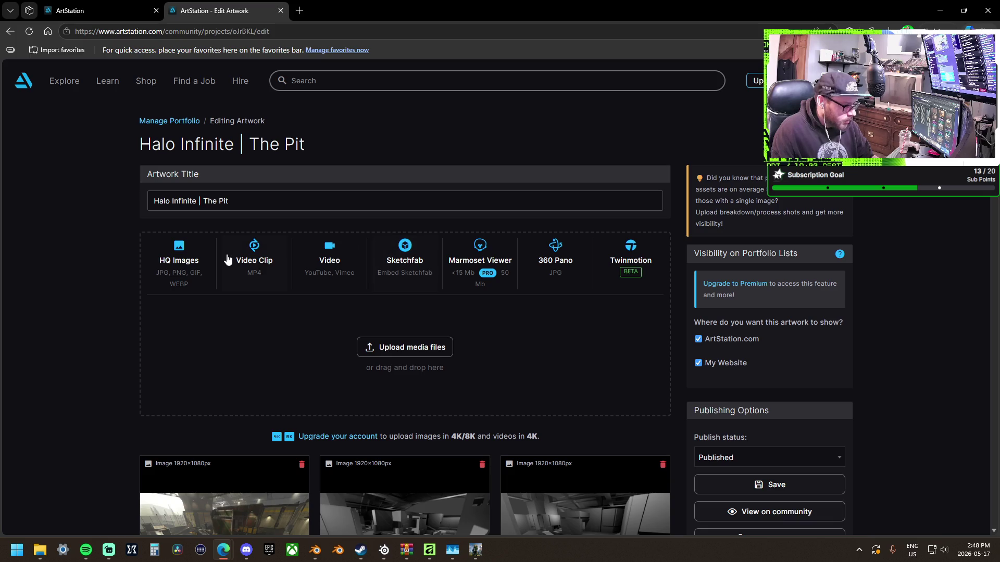
# Open the Add Sketchfab 3D Model dialog on The Pit, then briefly open a tab and show the desktop.
pyautogui.click(408, 285)
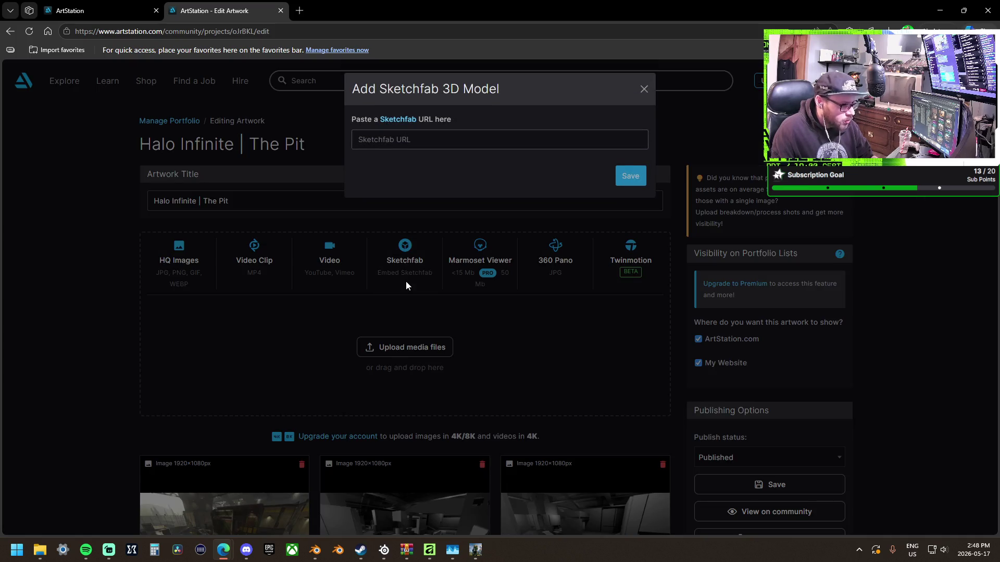
pyautogui.click(299, 13)
pyautogui.hotkey('ctrl', 'w')
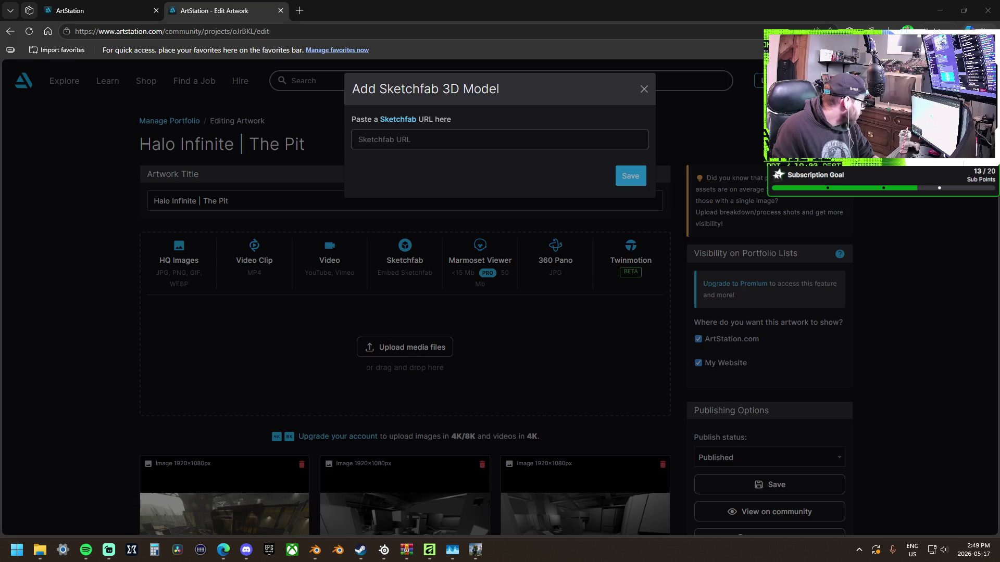
pyautogui.press('super+d')
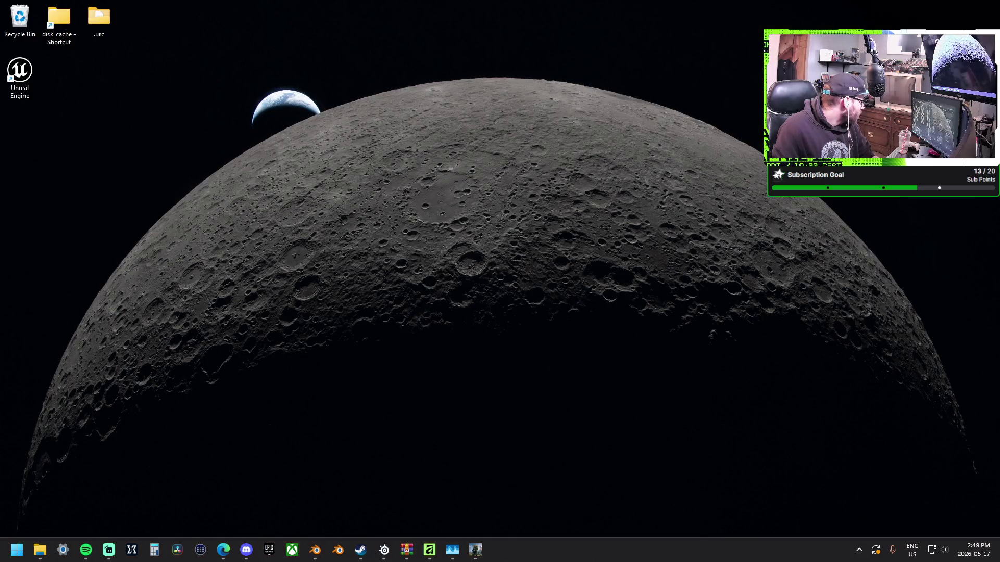
# Paste the Sketchfab embed code into the URL field, then clear it again.
pyautogui.press('super+d')
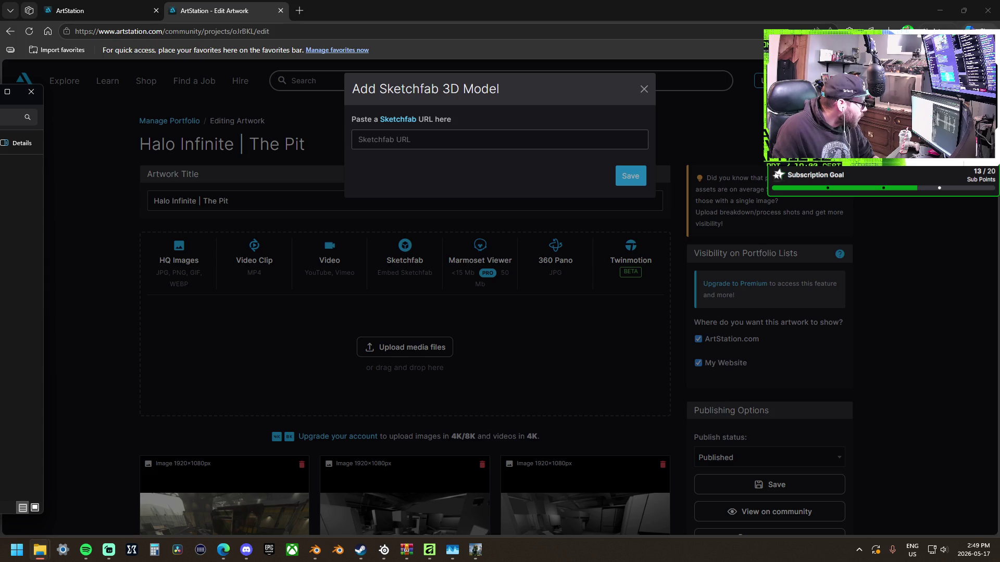
pyautogui.hotkey('alt', 'Tab')
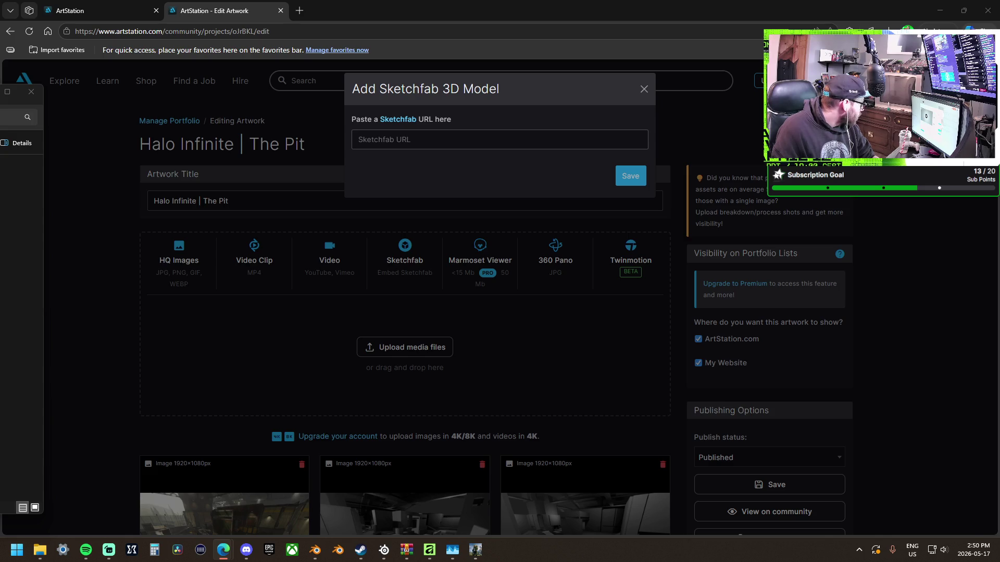
pyautogui.click(492, 142)
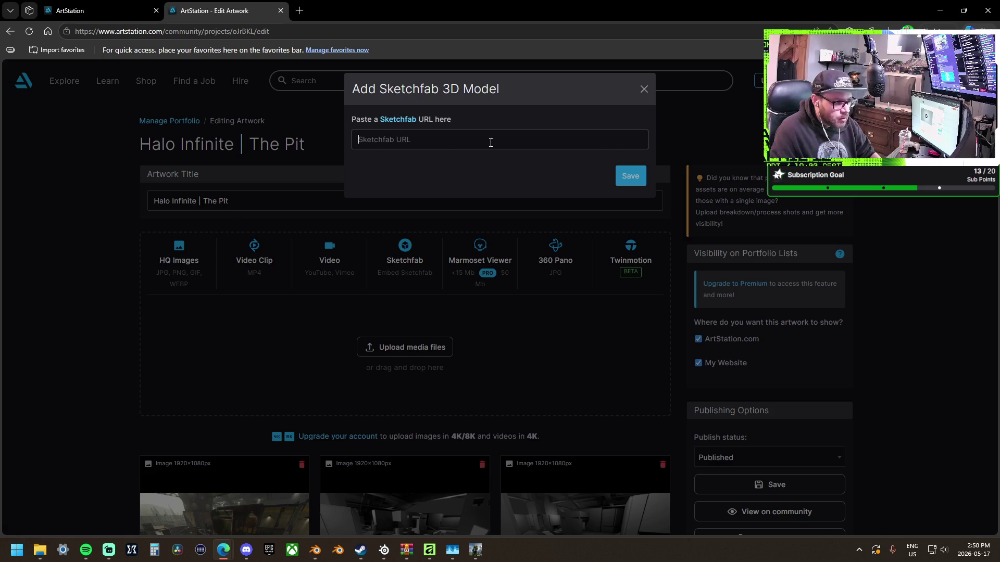
pyautogui.hotkey('ctrl', 'v')
pyautogui.click(625, 171)
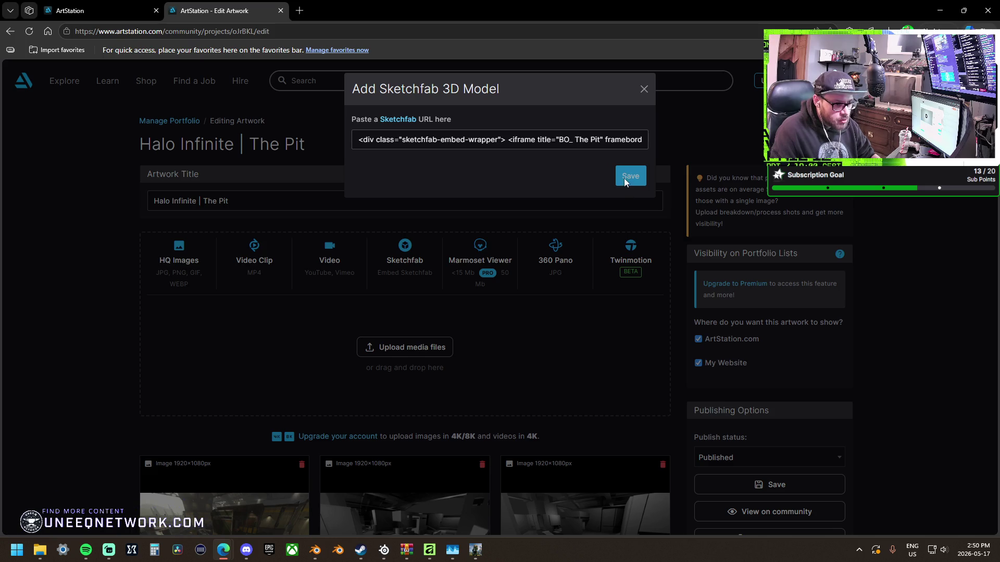
pyautogui.click(578, 140)
pyautogui.click(625, 180)
pyautogui.click(487, 144)
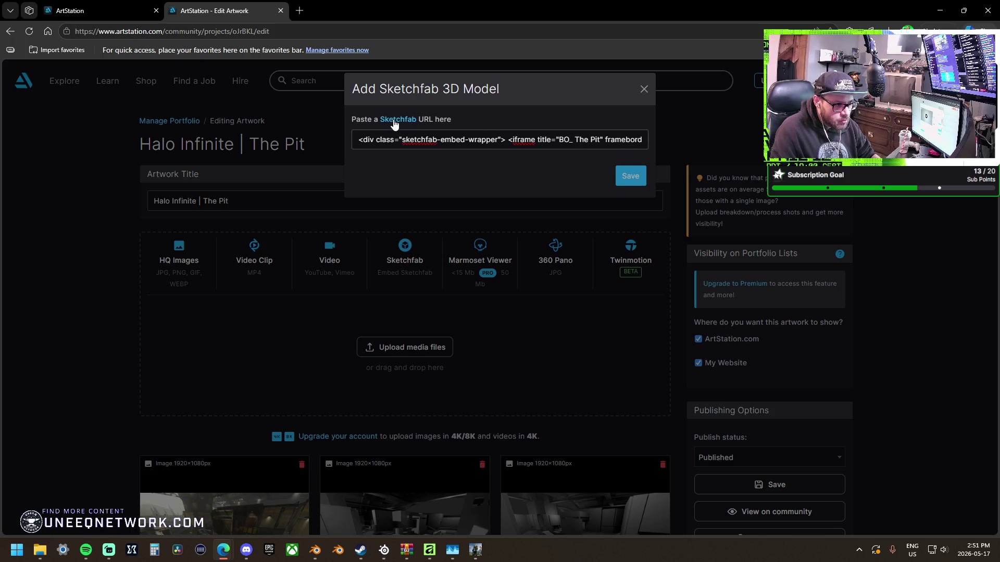
pyautogui.hotkey('ctrl', 'a')
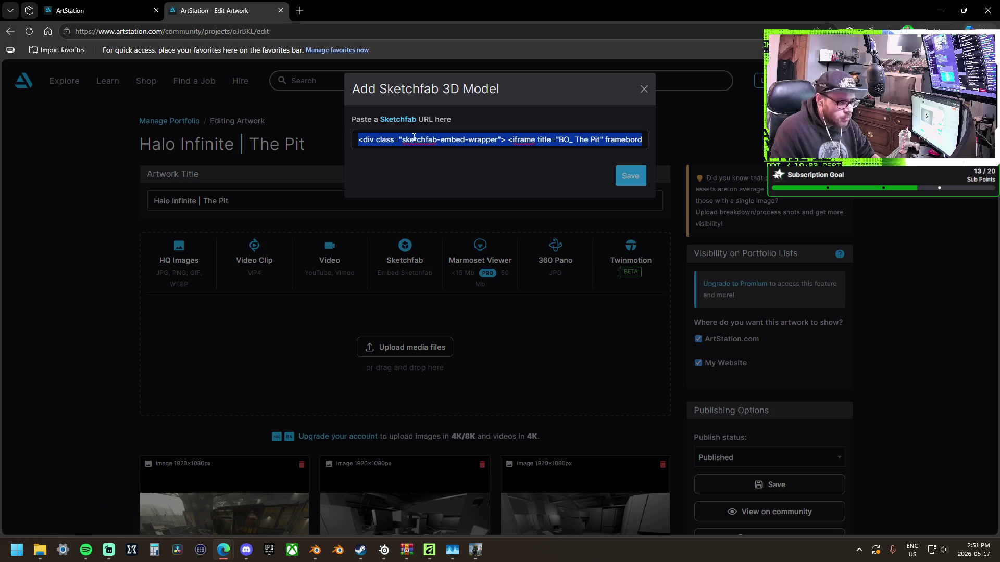
pyautogui.press('BackSpace')
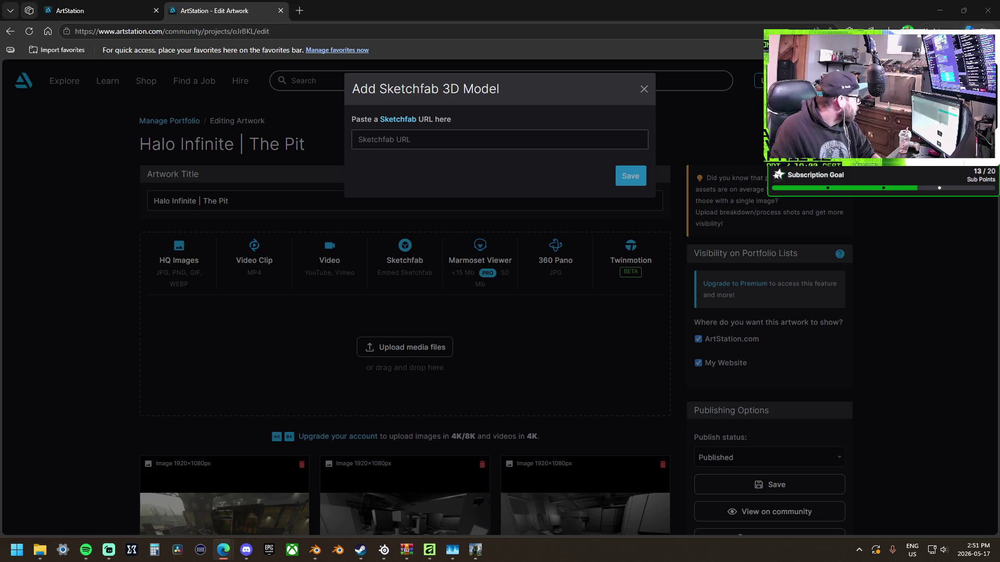
# Paste the Sketchfab model link, caption it 'The Pit Greybox', and add it.
pyautogui.click(424, 135)
pyautogui.hotkey('ctrl', 'v')
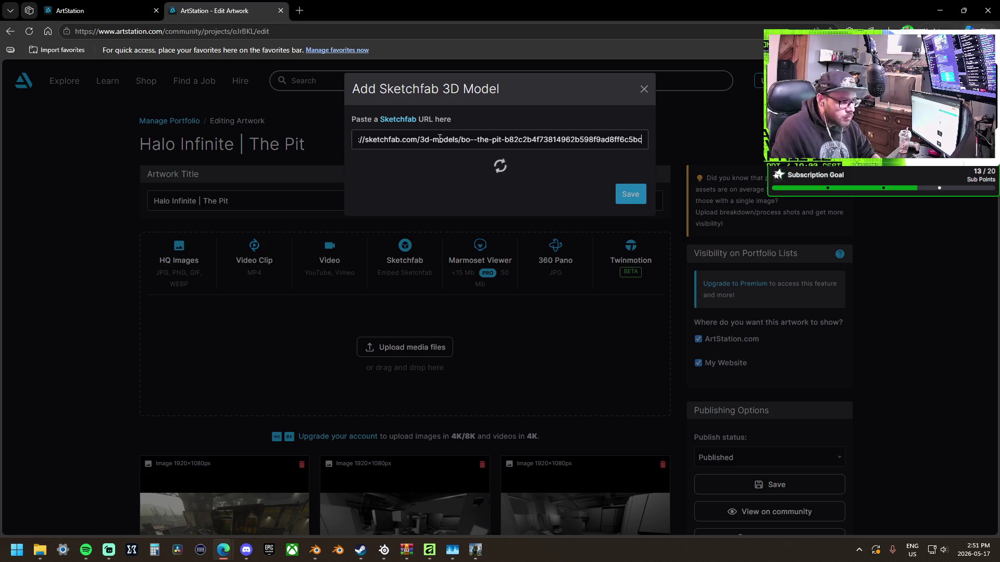
pyautogui.moveTo(374, 351); pyautogui.dragTo(346, 352)
pyautogui.press('BackSpace')
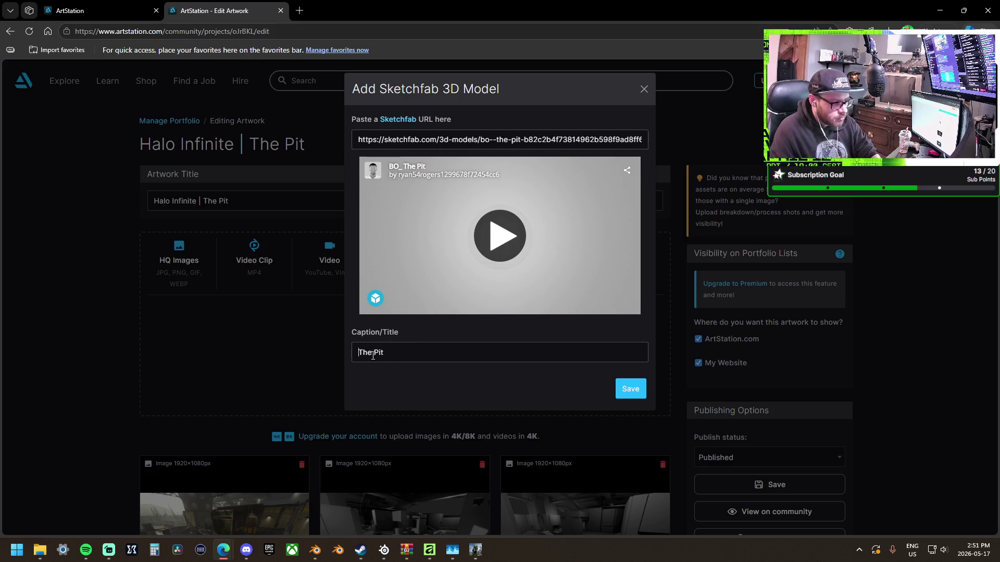
pyautogui.click(397, 353)
pyautogui.write('Blockout')
pyautogui.press('BackSpace')
pyautogui.press('BackSpace')
pyautogui.press('BackSpace')
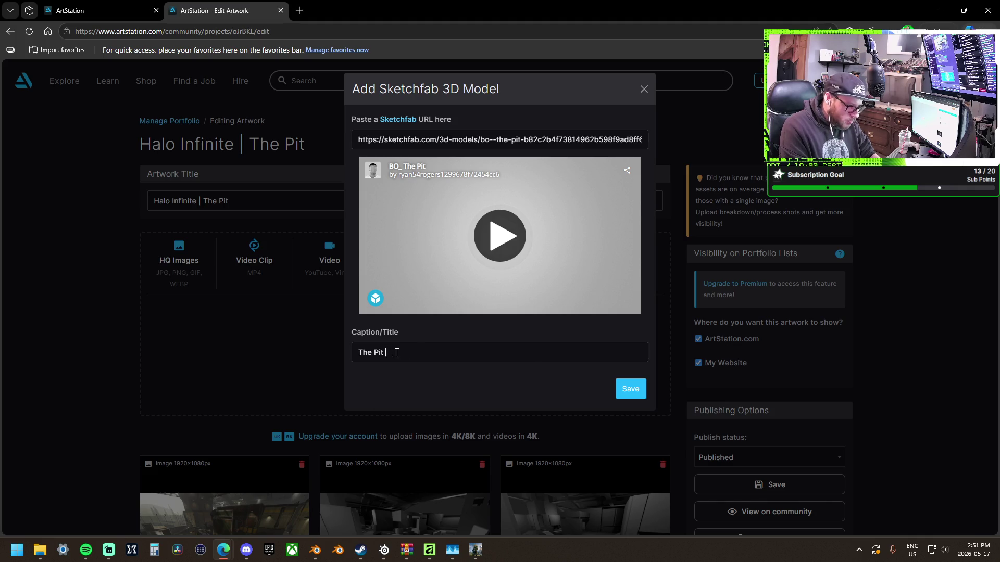
pyautogui.write('Grey')
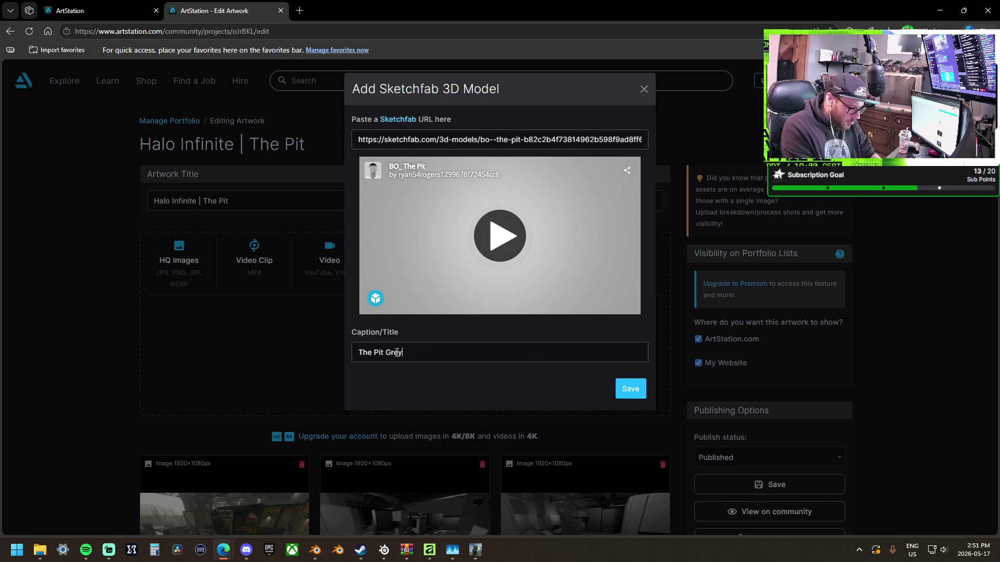
pyautogui.write('box')
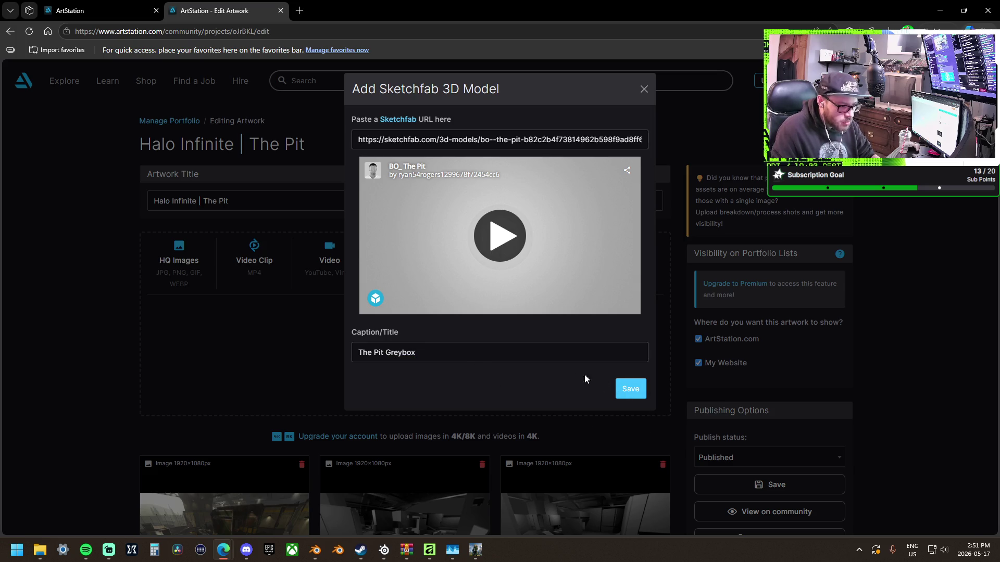
pyautogui.click(633, 391)
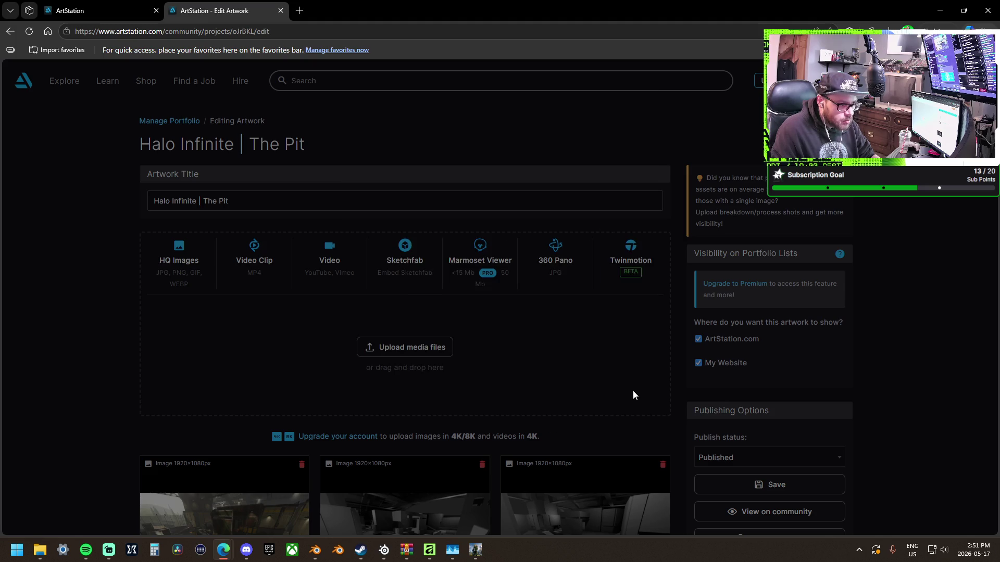
# Drag the Sketchfab model block up to second place in the media list.
pyautogui.scroll(-8, 485, 364)
pyautogui.scroll(-15, 485, 364)
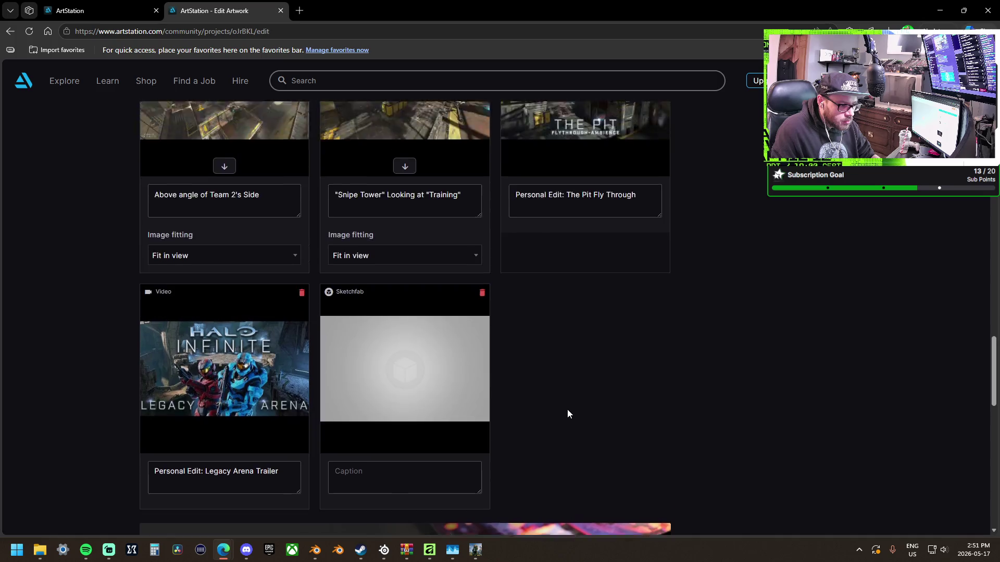
pyautogui.scroll(2, 567, 413)
pyautogui.moveTo(419, 424)
pyautogui.mouseDown()
pyautogui.moveTo(404, 290)
pyautogui.moveTo(420, 188)
pyautogui.moveTo(452, 251)
pyautogui.mouseUp()
pyautogui.moveTo(423, 336)
pyautogui.mouseDown()
pyautogui.moveTo(422, 120)
pyautogui.moveTo(431, 275)
pyautogui.moveTo(432, 164)
pyautogui.moveTo(446, 206)
pyautogui.mouseUp()
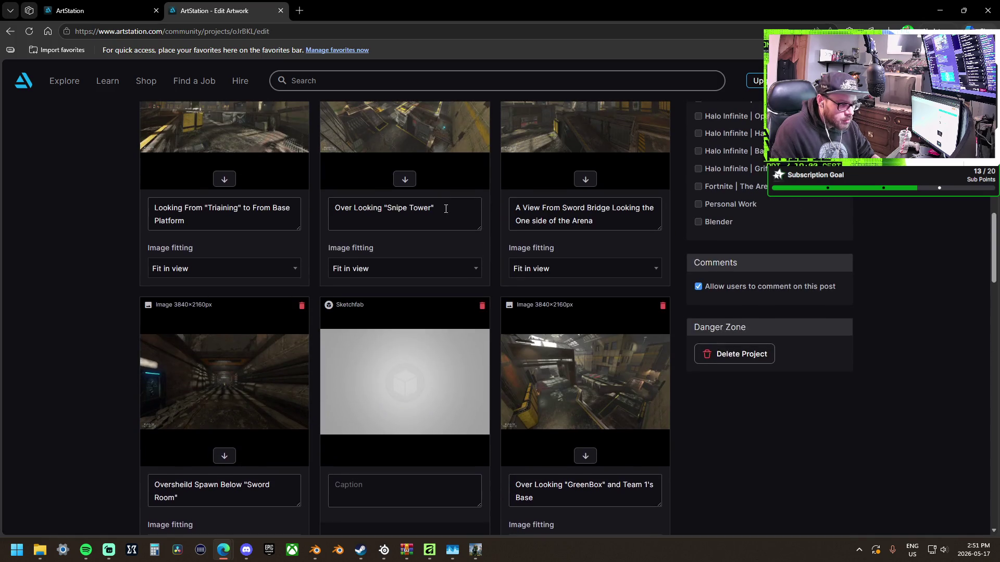
pyautogui.moveTo(428, 307)
pyautogui.mouseDown()
pyautogui.moveTo(428, 219)
pyautogui.moveTo(424, 319)
pyautogui.moveTo(428, 203)
pyautogui.moveTo(429, 328)
pyautogui.moveTo(434, 171)
pyautogui.mouseUp()
pyautogui.scroll(4, 411, 235)
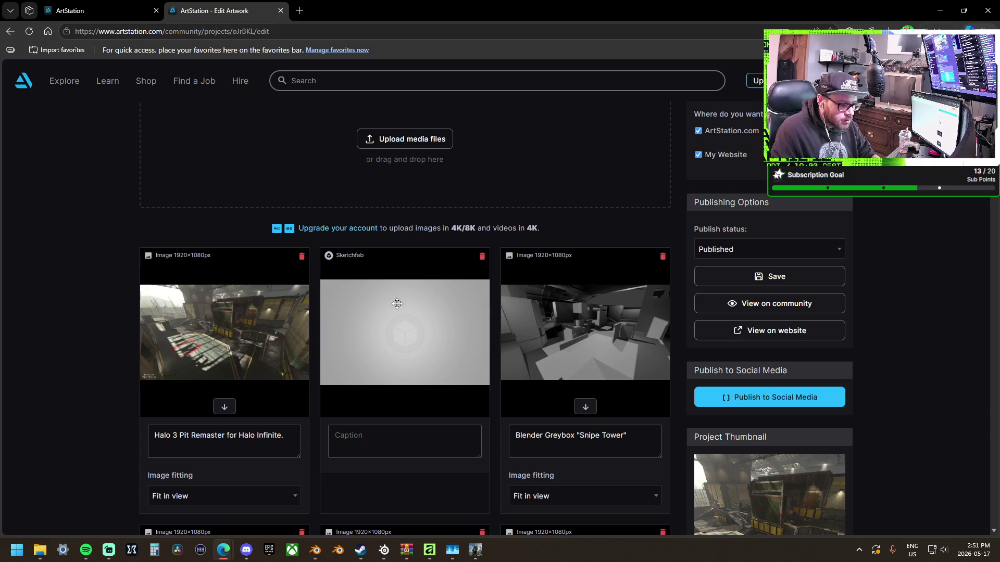
# Change the Sketchfab card's caption to '3d Viewer' and save the project.
pyautogui.click(404, 443)
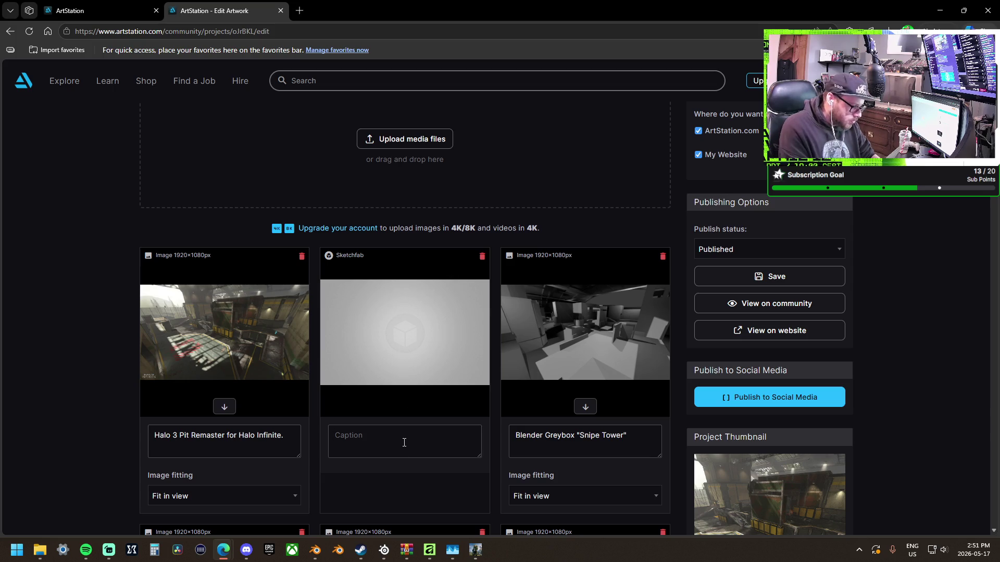
pyautogui.write('3d Veiw')
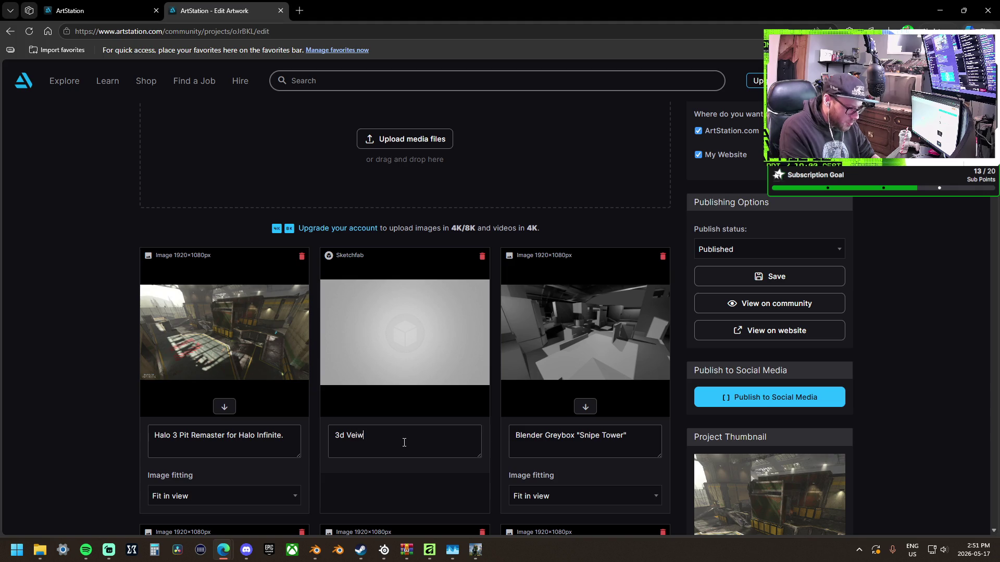
pyautogui.press('BackSpace')
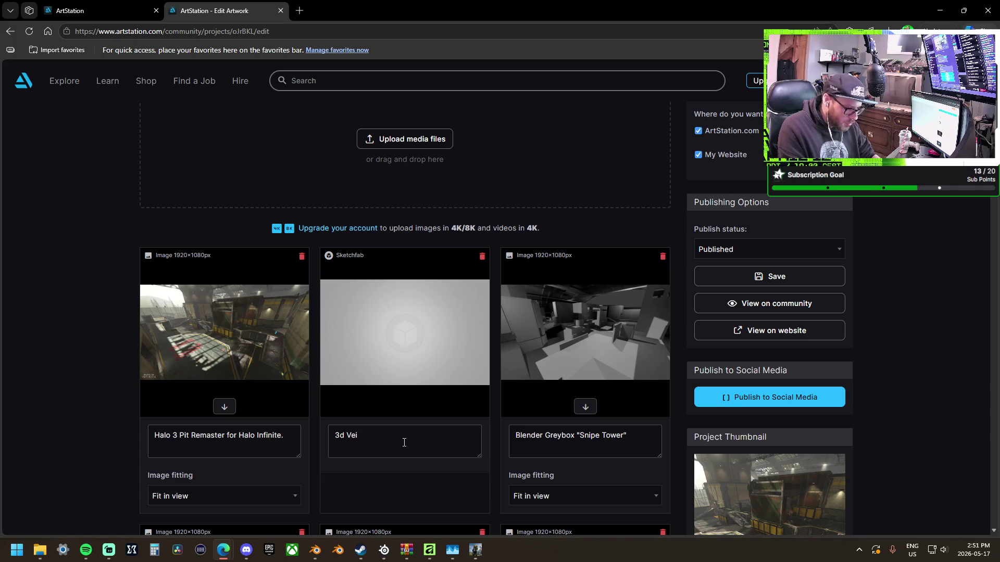
pyautogui.write('iewer')
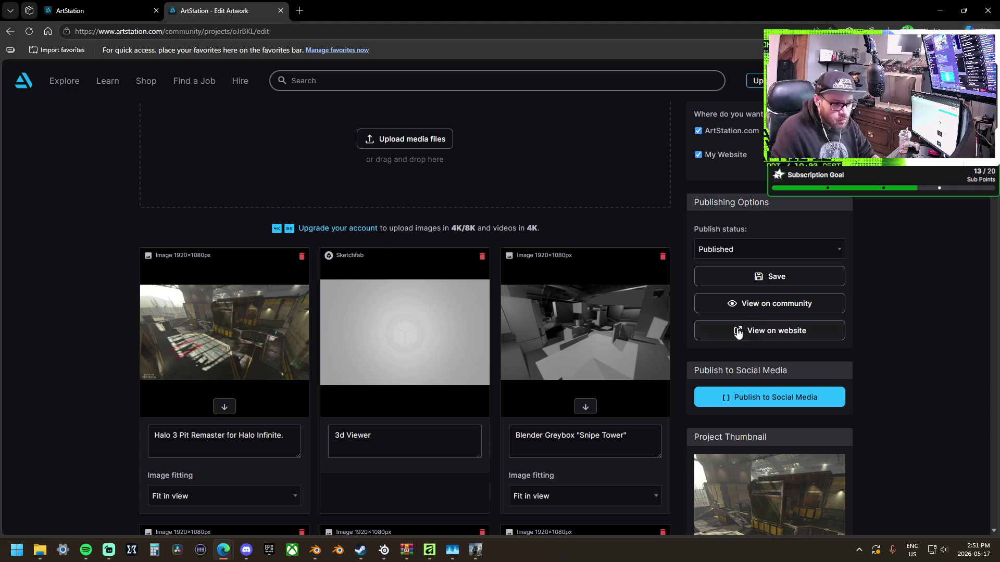
pyautogui.click(776, 281)
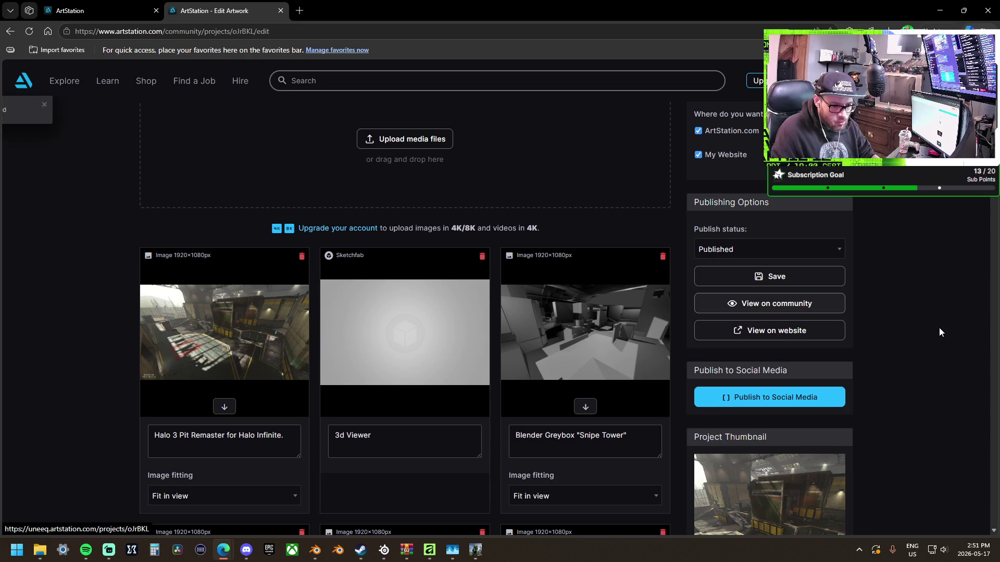
# Open the live project page, load the embedded Sketchfab greybox, and orbit around the arena.
pyautogui.click(750, 303)
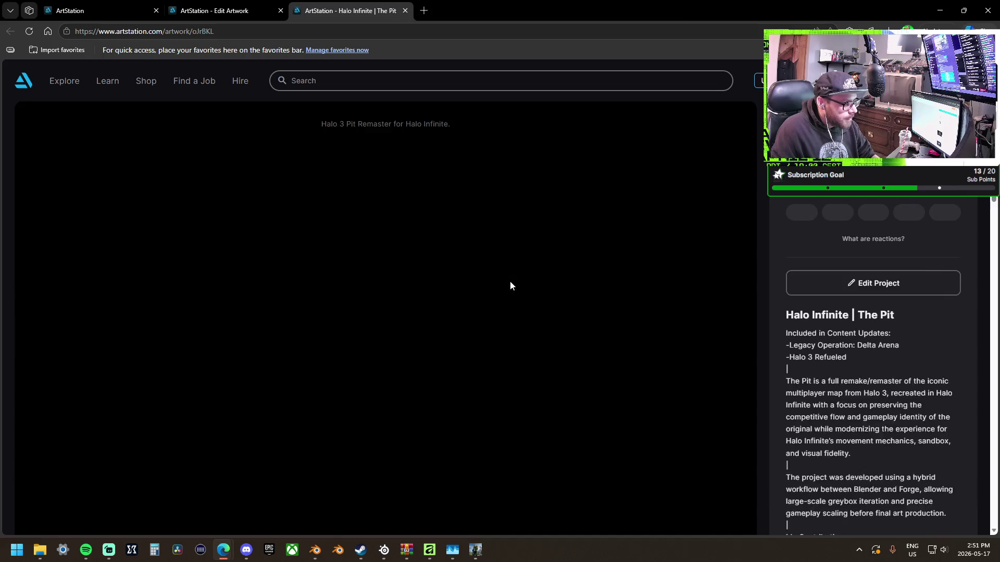
pyautogui.scroll(-5, 508, 279)
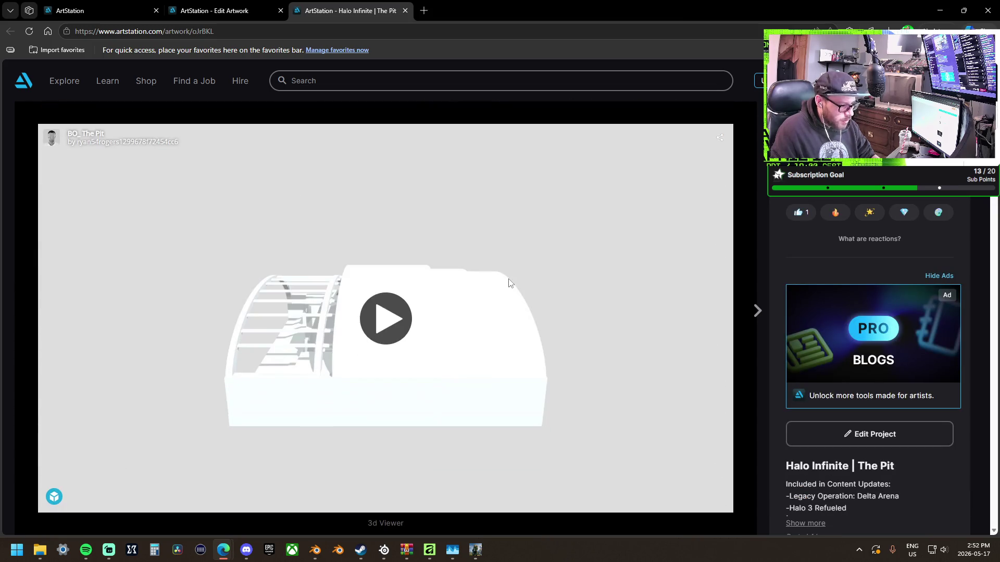
pyautogui.scroll(-1, 409, 291)
pyautogui.scroll(1, 401, 313)
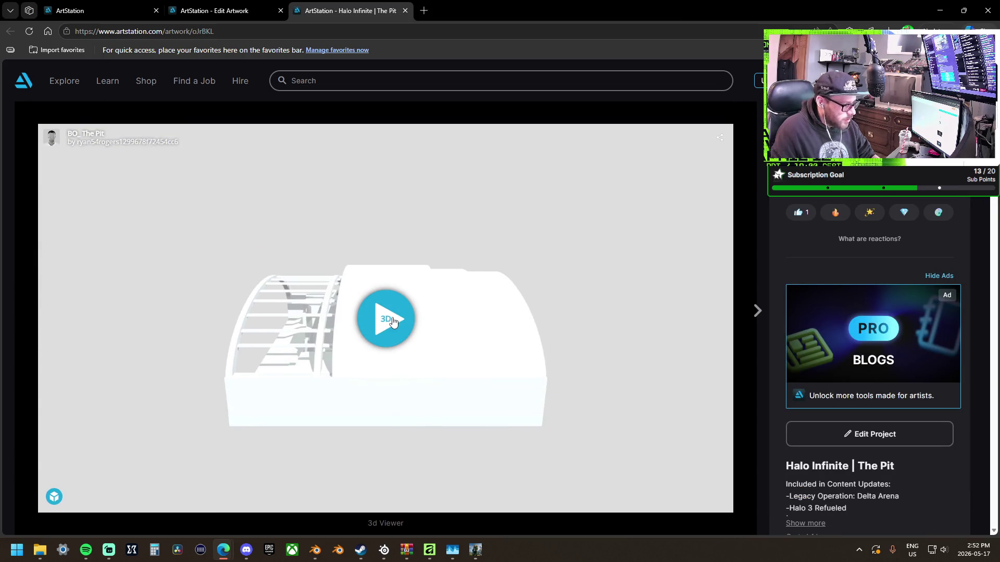
pyautogui.click(394, 350)
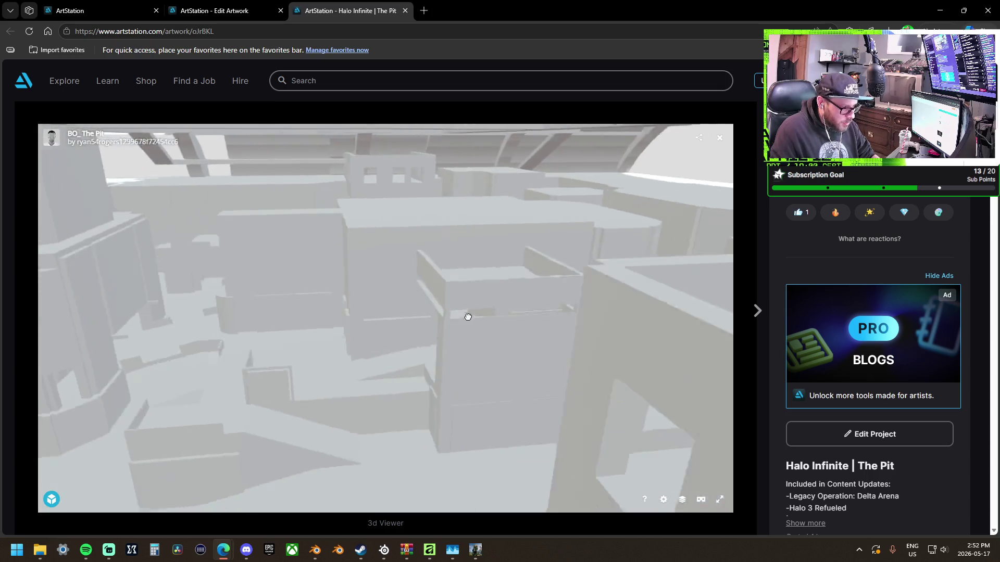
pyautogui.moveTo(541, 326)
pyautogui.mouseDown()
pyautogui.moveTo(314, 314)
pyautogui.moveTo(283, 265)
pyautogui.moveTo(358, 262)
pyautogui.moveTo(491, 344)
pyautogui.moveTo(433, 323)
pyautogui.moveTo(307, 337)
pyautogui.moveTo(395, 281)
pyautogui.moveTo(455, 271)
pyautogui.moveTo(440, 290)
pyautogui.moveTo(341, 292)
pyautogui.moveTo(257, 277)
pyautogui.moveTo(439, 297)
pyautogui.moveTo(424, 290)
pyautogui.moveTo(469, 326)
pyautogui.moveTo(487, 327)
pyautogui.moveTo(427, 324)
pyautogui.moveTo(579, 335)
pyautogui.moveTo(520, 290)
pyautogui.moveTo(471, 297)
pyautogui.moveTo(386, 224)
pyautogui.mouseUp()
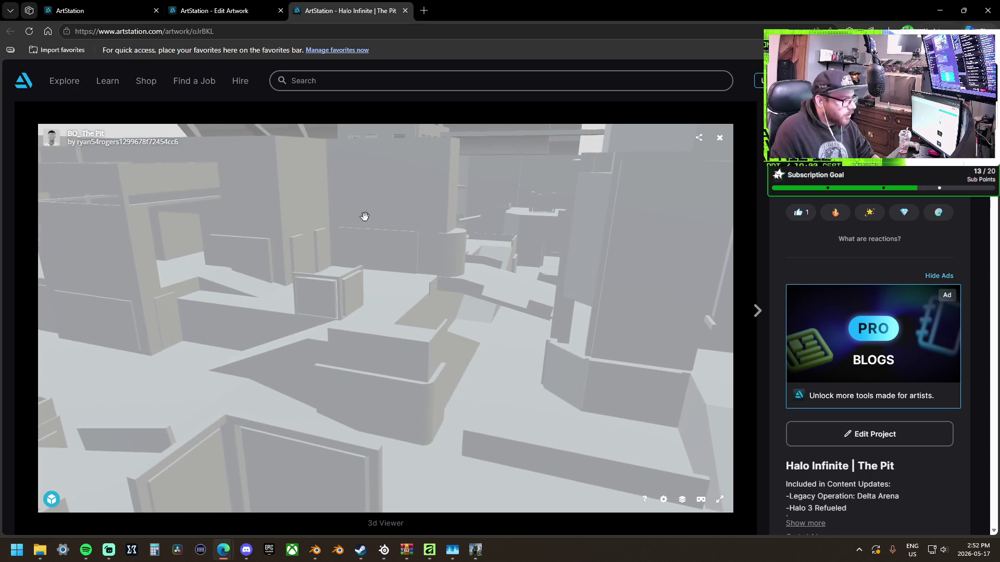
pyautogui.moveTo(195, 174)
pyautogui.mouseDown()
pyautogui.moveTo(313, 297)
pyautogui.moveTo(250, 313)
pyautogui.mouseUp()
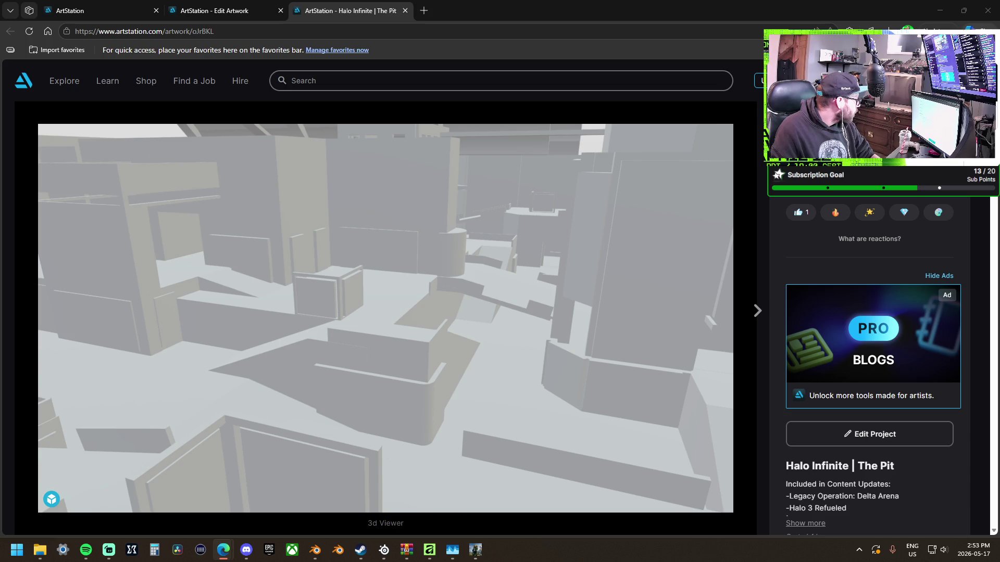
pyautogui.moveTo(224, 277)
pyautogui.scroll(3, 224, 277)
pyautogui.moveTo(223, 277)
pyautogui.mouseDown()
pyautogui.moveTo(371, 316)
pyautogui.moveTo(395, 307)
pyautogui.moveTo(252, 313)
pyautogui.mouseUp()
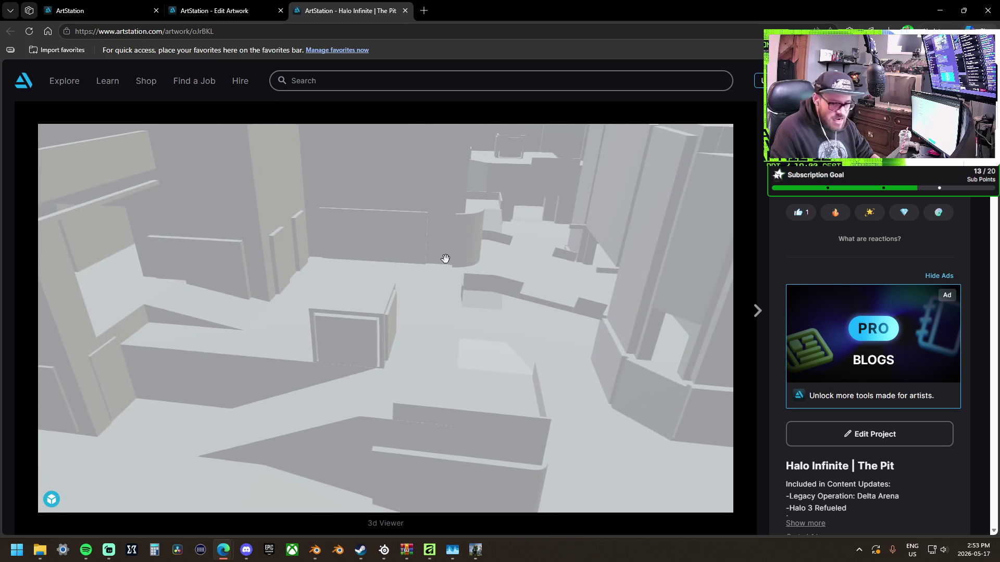
pyautogui.moveTo(446, 259)
pyautogui.mouseDown()
pyautogui.moveTo(413, 299)
pyautogui.moveTo(379, 384)
pyautogui.moveTo(315, 330)
pyautogui.moveTo(423, 309)
pyautogui.moveTo(585, 312)
pyautogui.moveTo(553, 274)
pyautogui.moveTo(556, 256)
pyautogui.moveTo(545, 272)
pyautogui.moveTo(502, 286)
pyautogui.moveTo(408, 290)
pyautogui.moveTo(373, 279)
pyautogui.moveTo(349, 308)
pyautogui.moveTo(386, 310)
pyautogui.moveTo(213, 300)
pyautogui.moveTo(315, 297)
pyautogui.moveTo(158, 158)
pyautogui.mouseUp()
pyautogui.click(30, 31)
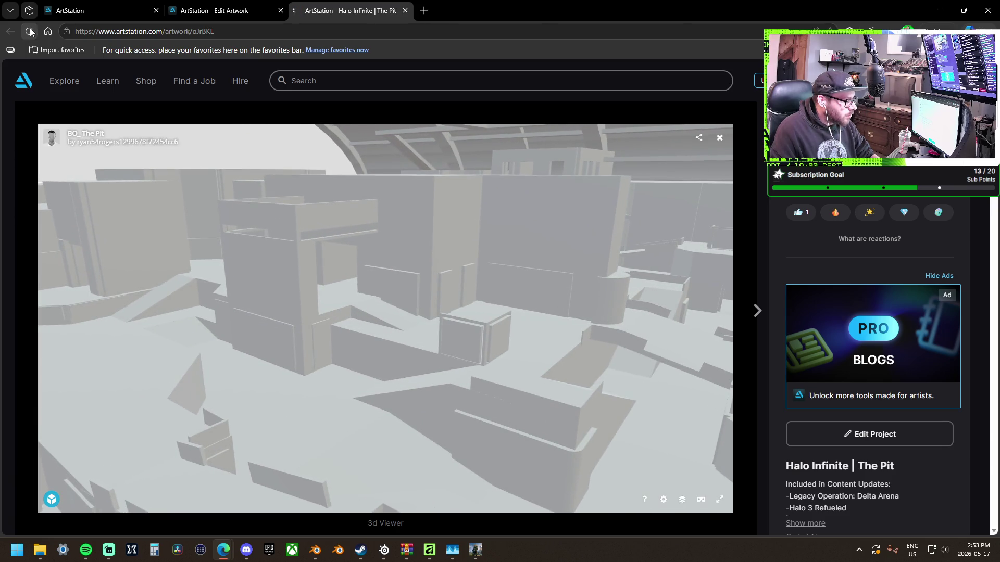
# Scroll the project page down to the Sketchfab embed, then bring up File Explorer.
pyautogui.scroll(-5, 283, 296)
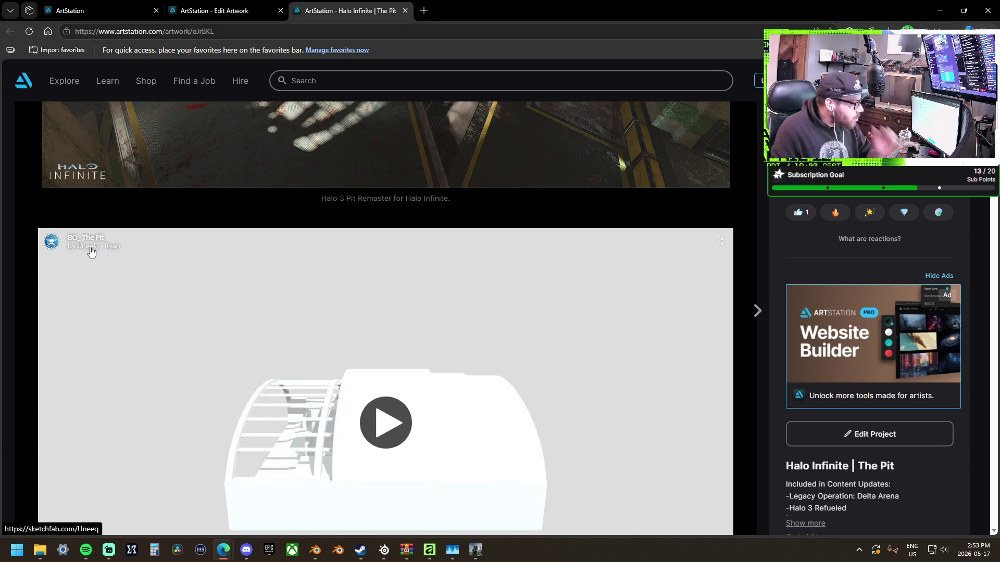
pyautogui.scroll(-3, 91, 253)
pyautogui.scroll(-4, 91, 254)
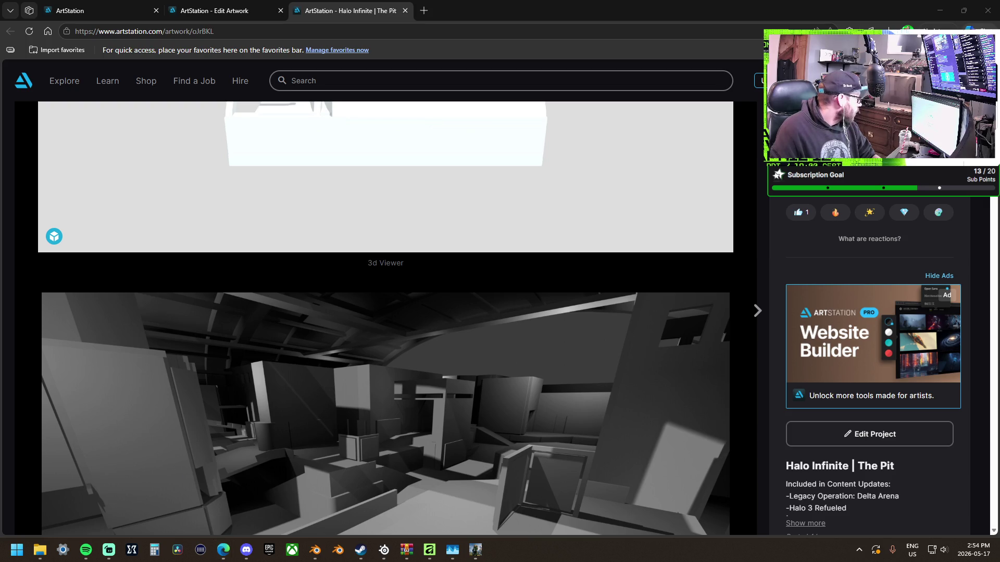
pyautogui.press('super+e')
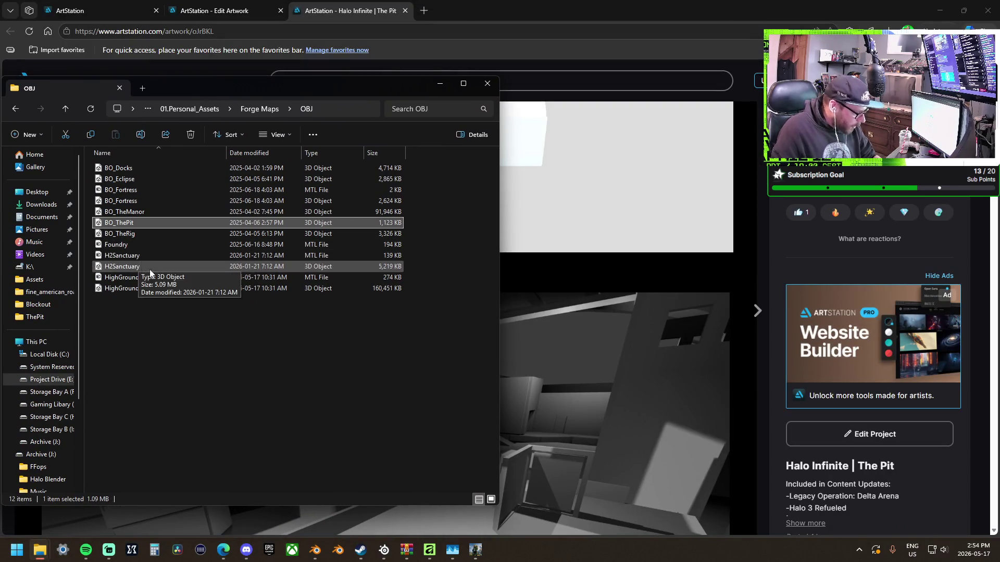
# Select the Foundry and HighGround files in File Explorer.
pyautogui.click(127, 247)
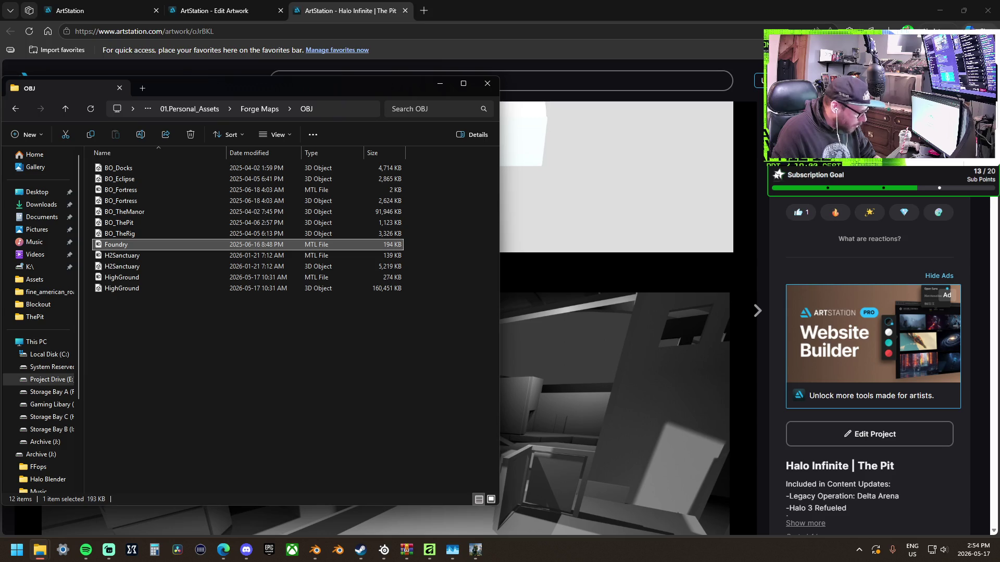
pyautogui.hotkey('alt', 'Tab')
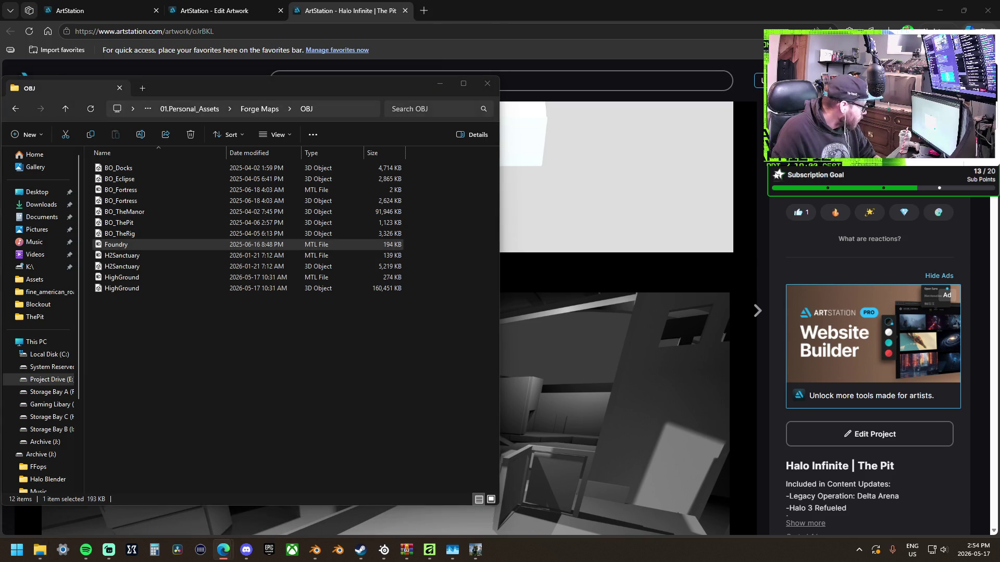
pyautogui.click(128, 246)
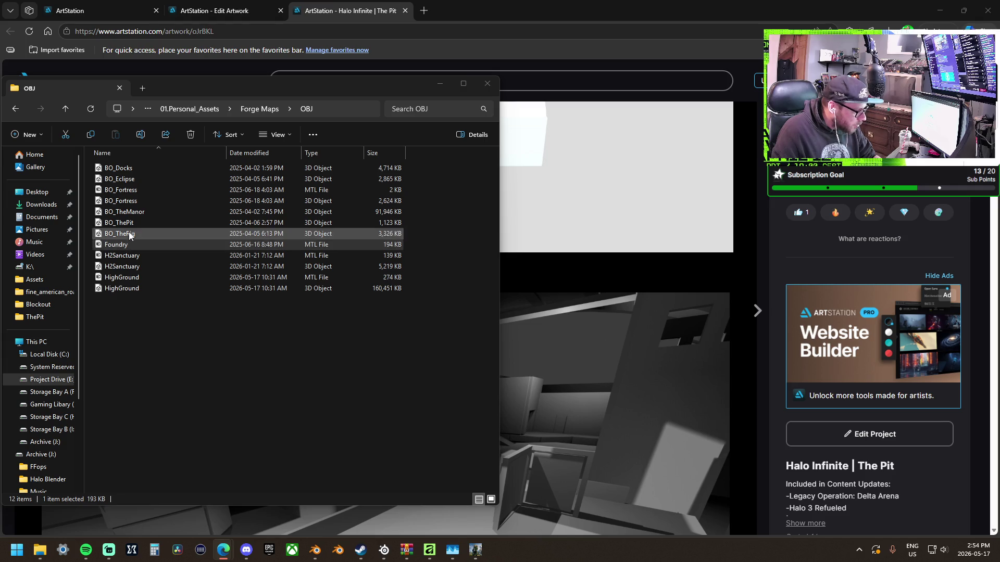
pyautogui.click(128, 289)
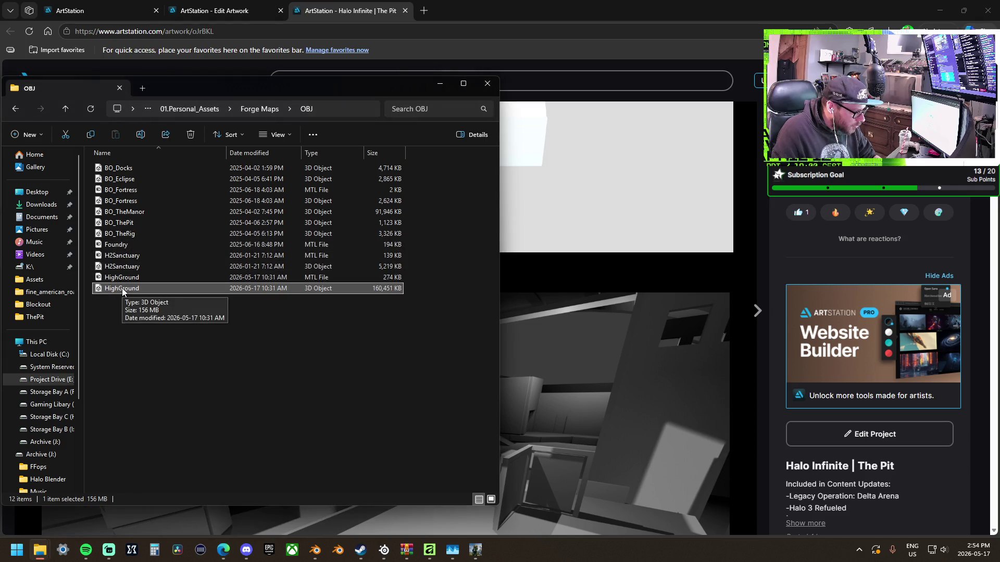
pyautogui.hotkey('alt', 'Tab')
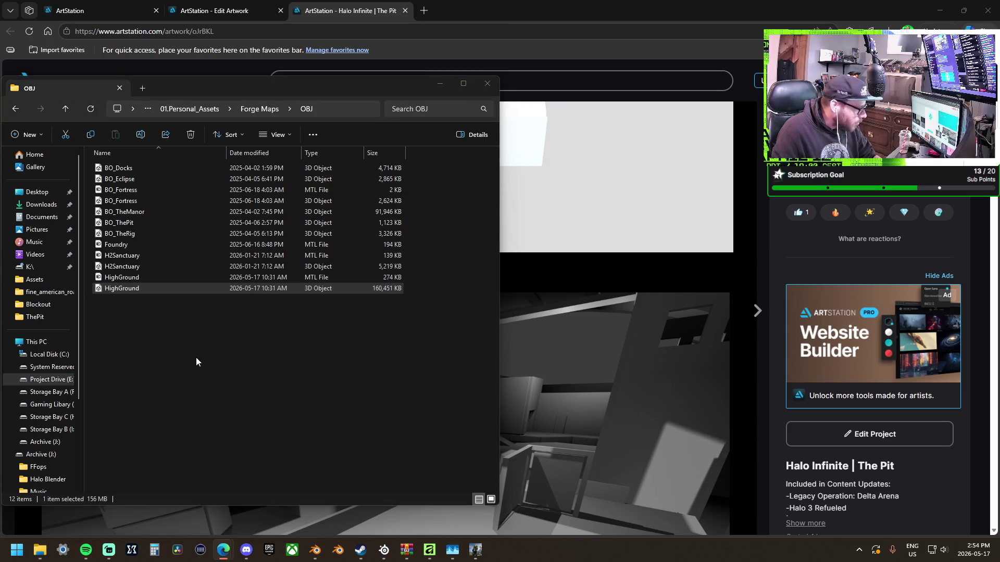
pyautogui.hotkey('alt', 'Tab')
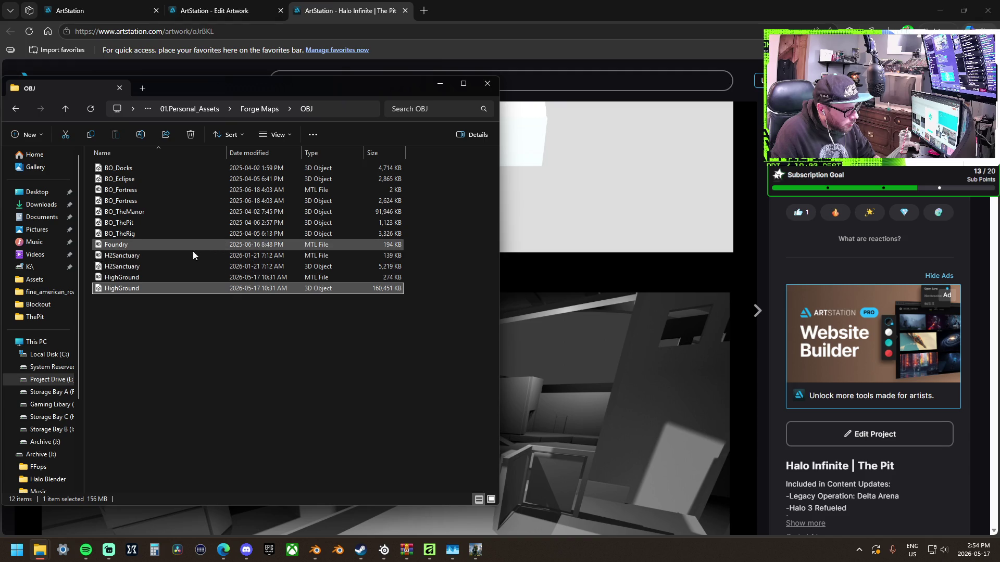
# Browse Forge Maps > FBX, then open Forge Maps > OBJ and select HighGround.
pyautogui.click(16, 111)
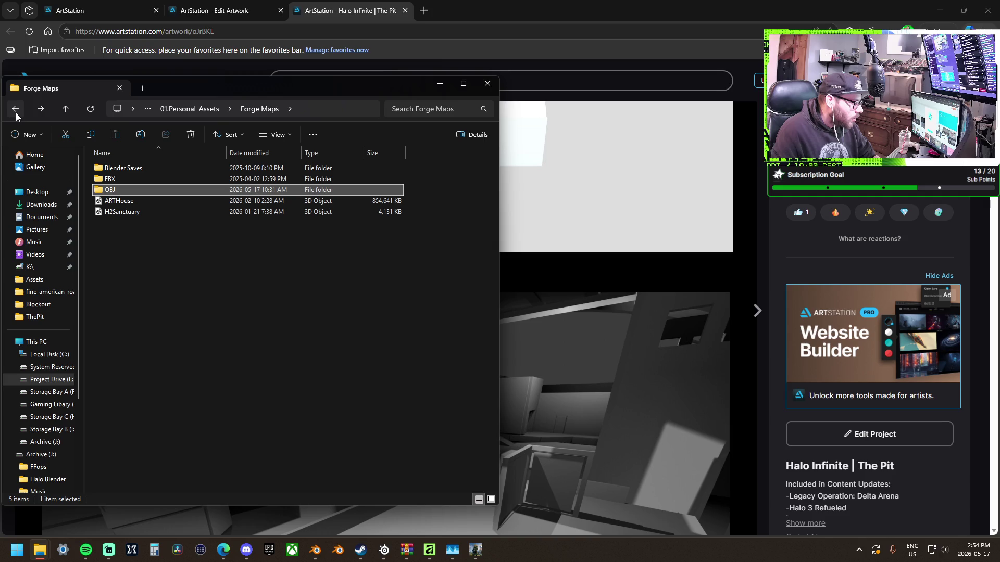
pyautogui.doubleClick(133, 180)
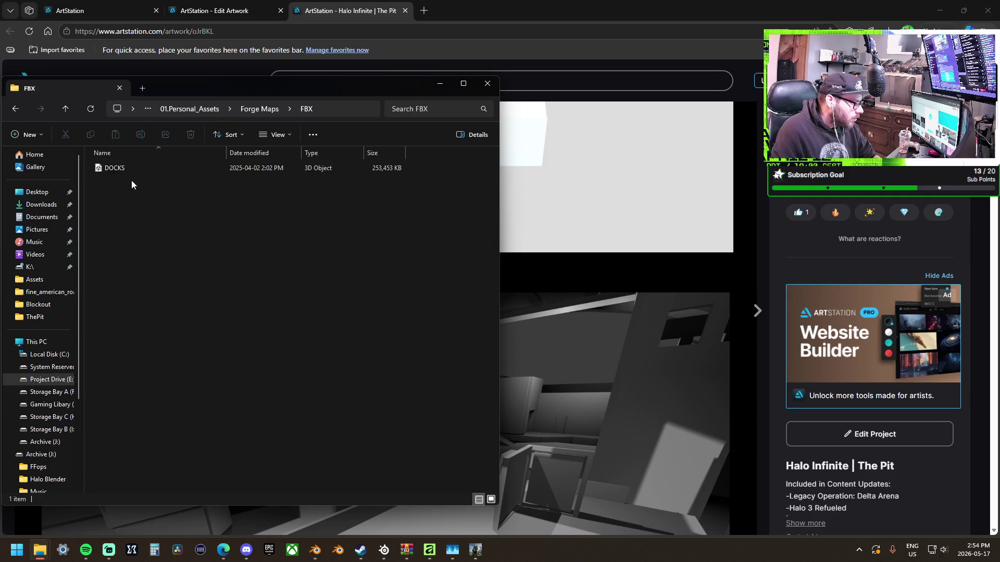
pyautogui.click(16, 109)
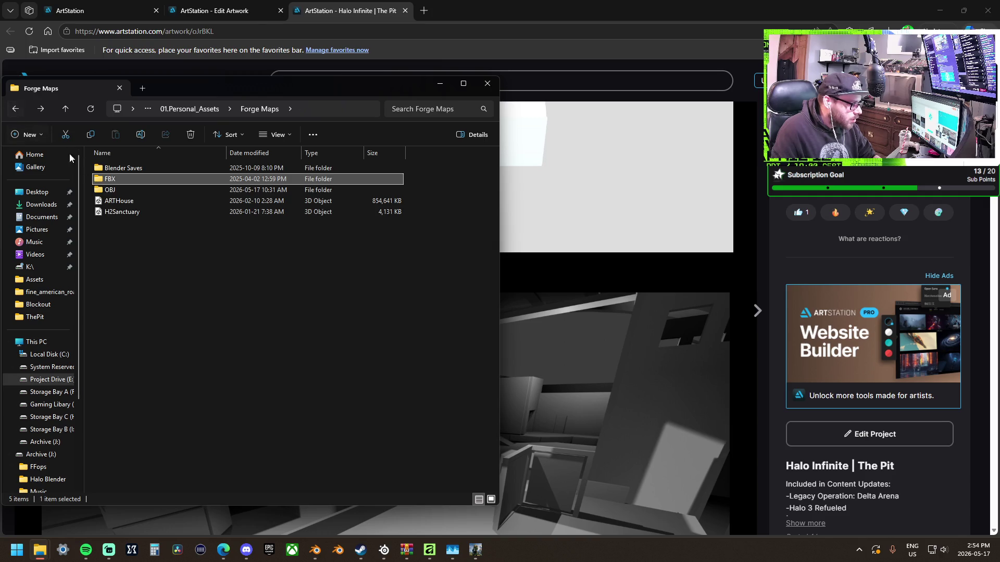
pyautogui.doubleClick(118, 189)
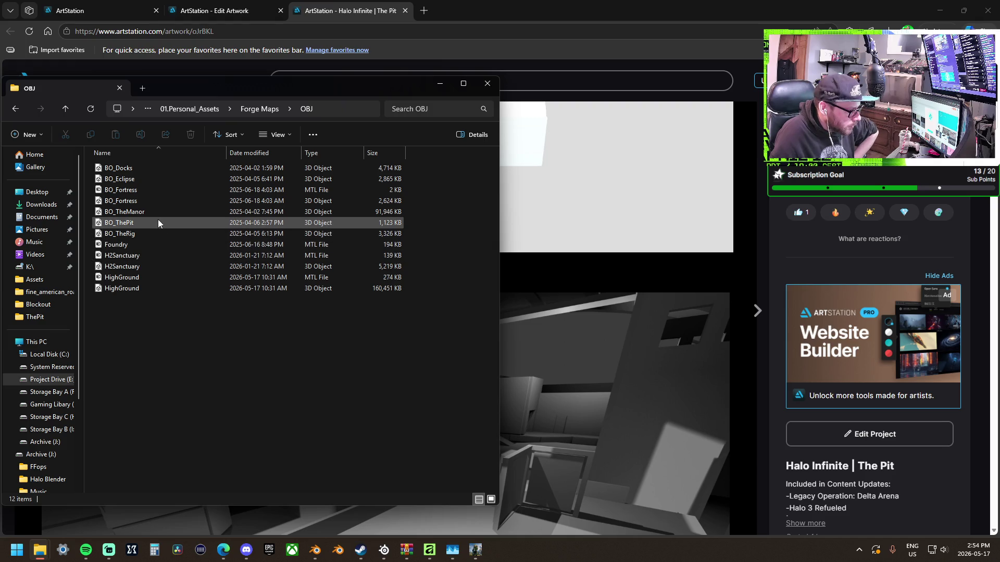
pyautogui.click(158, 289)
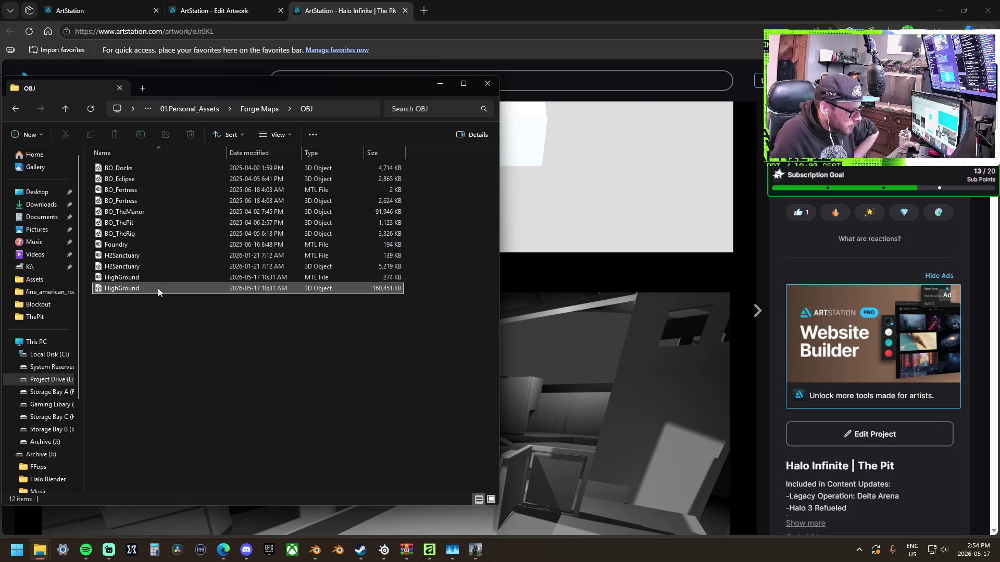
# Close File Explorer and scroll the live The Pit page to the Sketchfab embed.
pyautogui.click(487, 83)
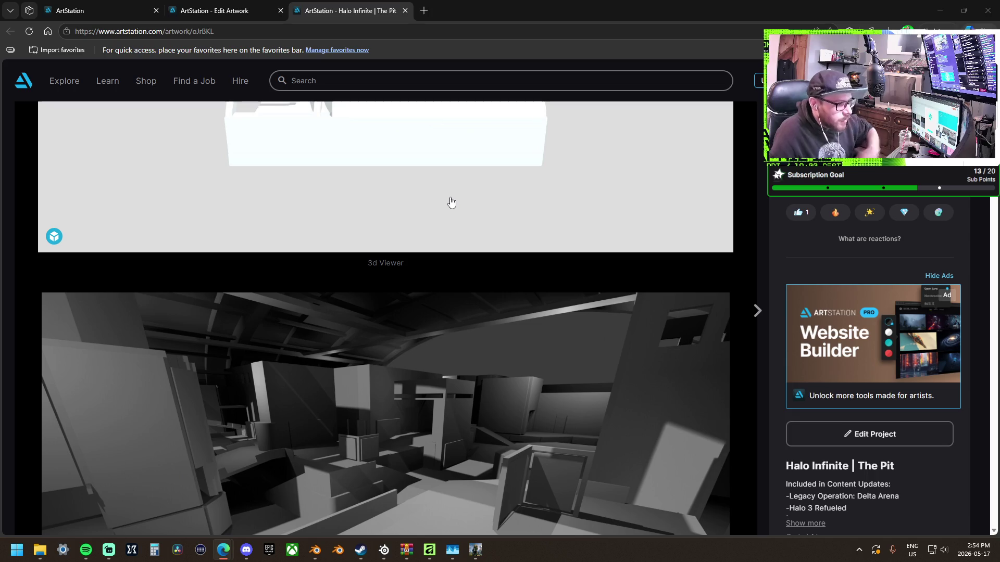
pyautogui.scroll(-3, 426, 182)
pyautogui.scroll(10, 425, 188)
pyautogui.scroll(-6, 424, 198)
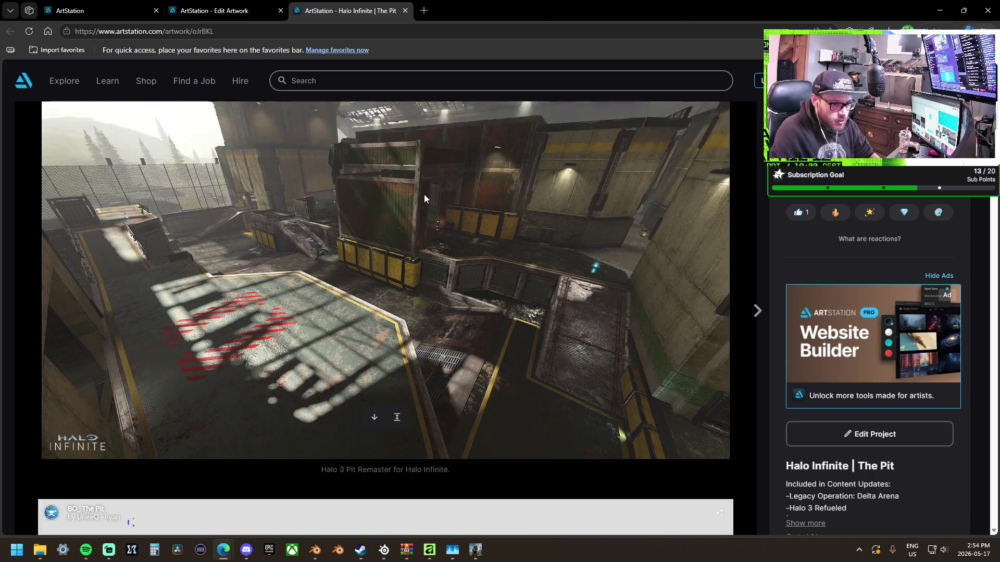